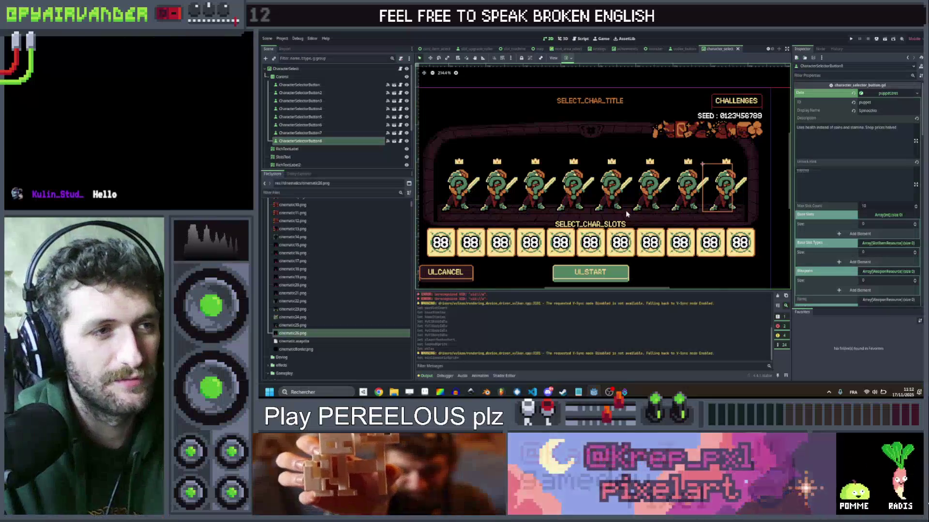
Step: Save the character select scene with its CharacterSelect root selected
scroll(699, 171, up, 2)
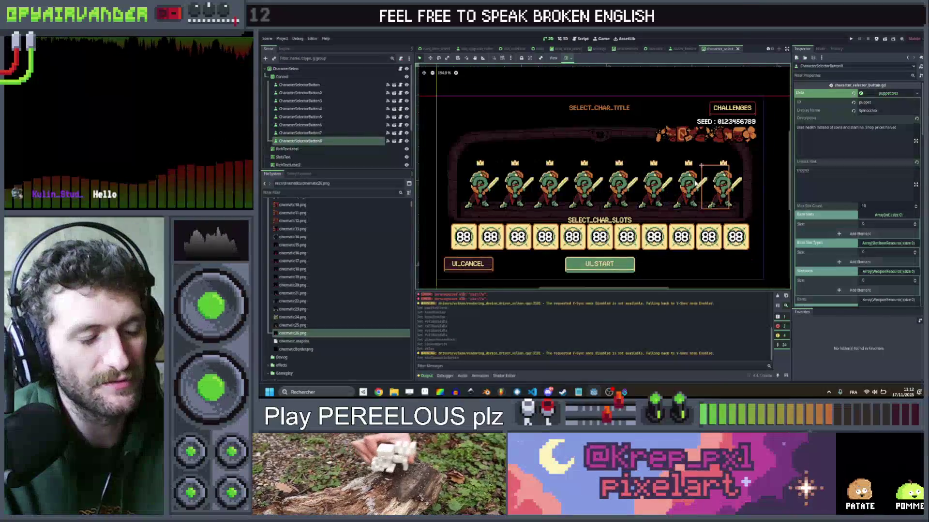
scroll(700, 171, down, 1)
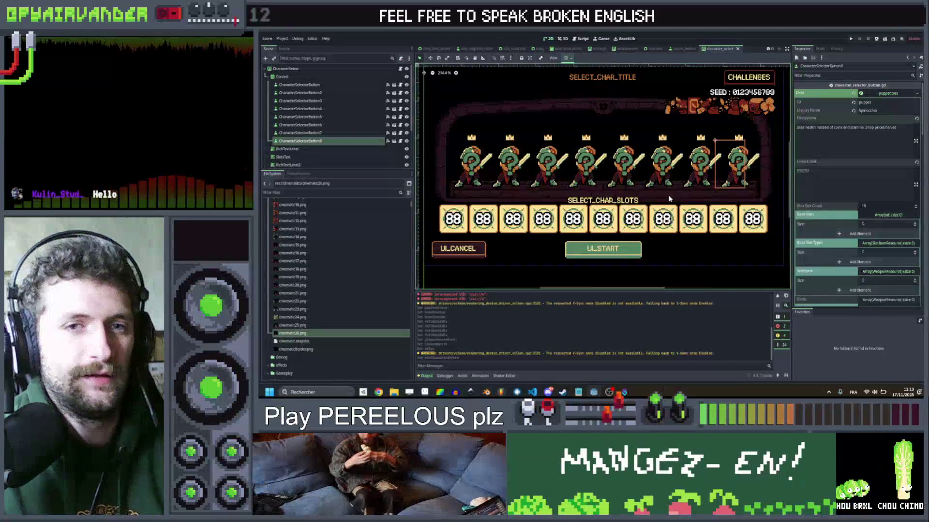
scroll(684, 177, down, 1)
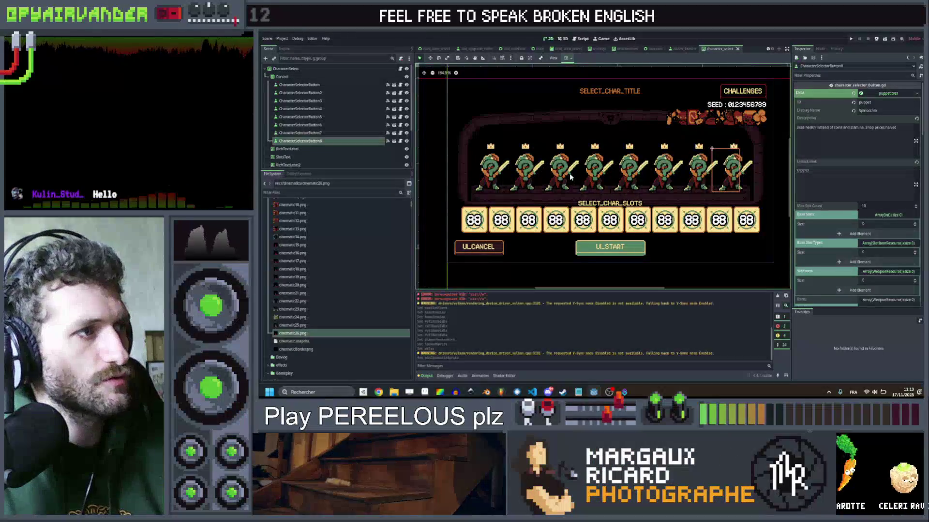
scroll(831, 166, down, 2)
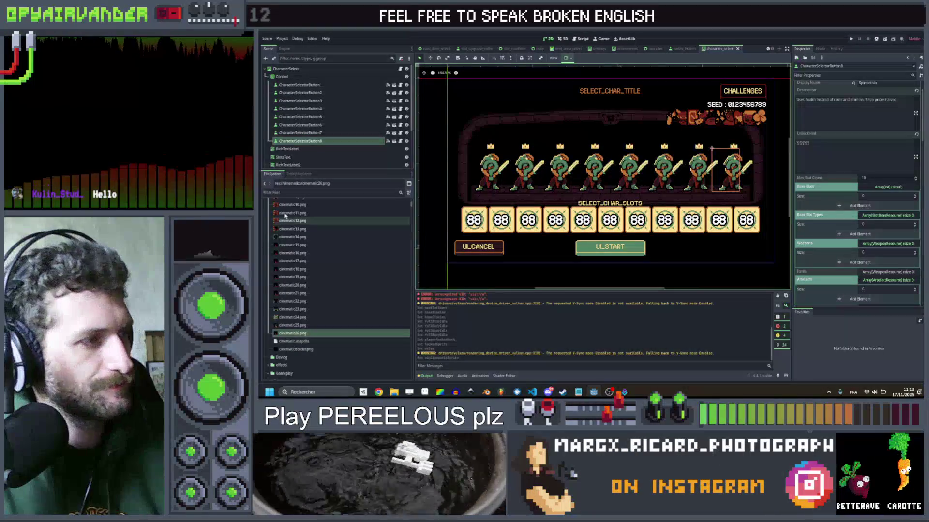
click(283, 69)
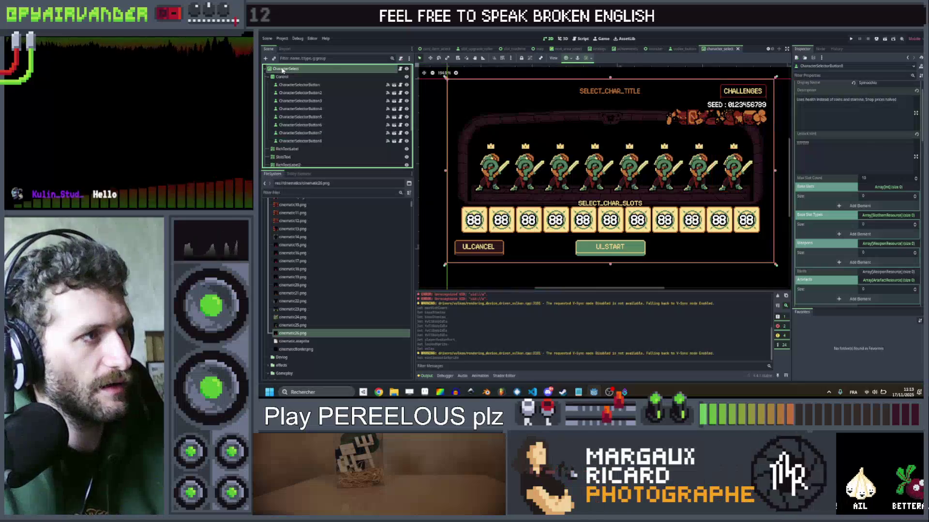
key(ctrl+s)
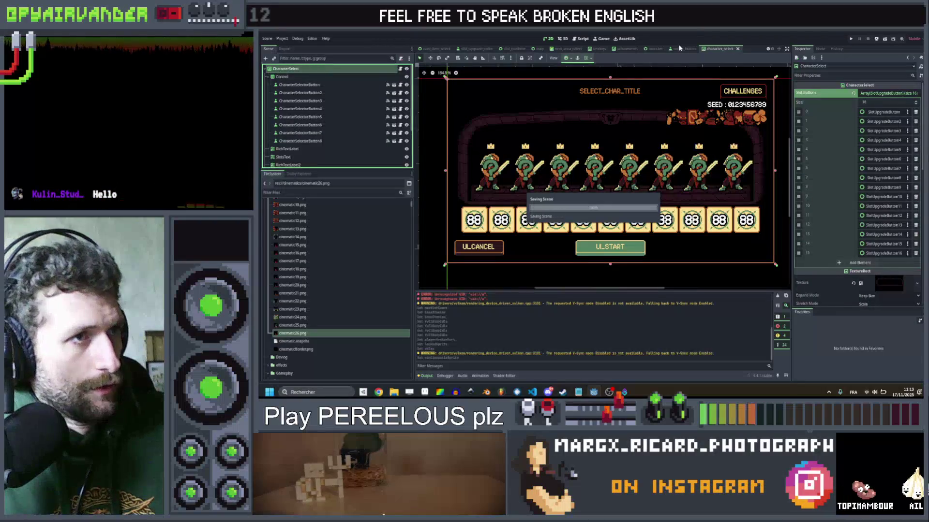
Step: In the main_menu scene, add a TextureRect child node under CanvasLayer
click(767, 50)
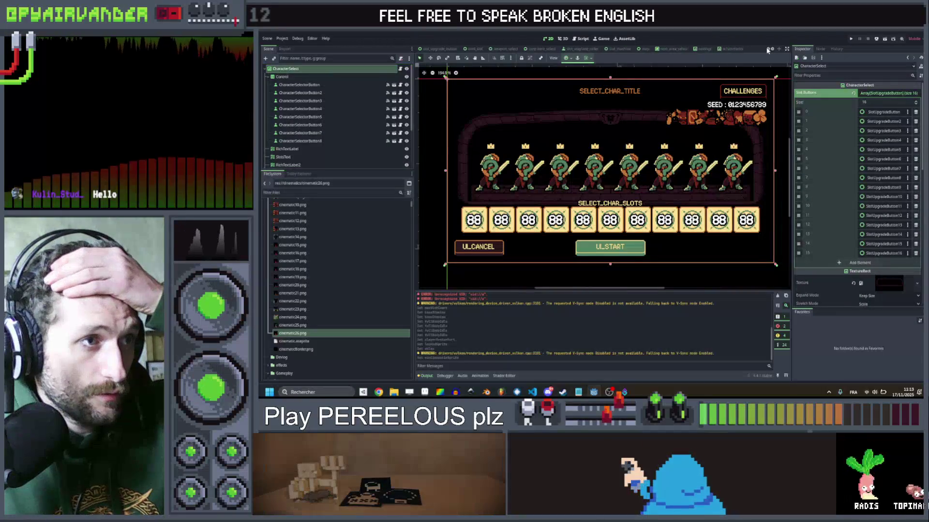
click(767, 50)
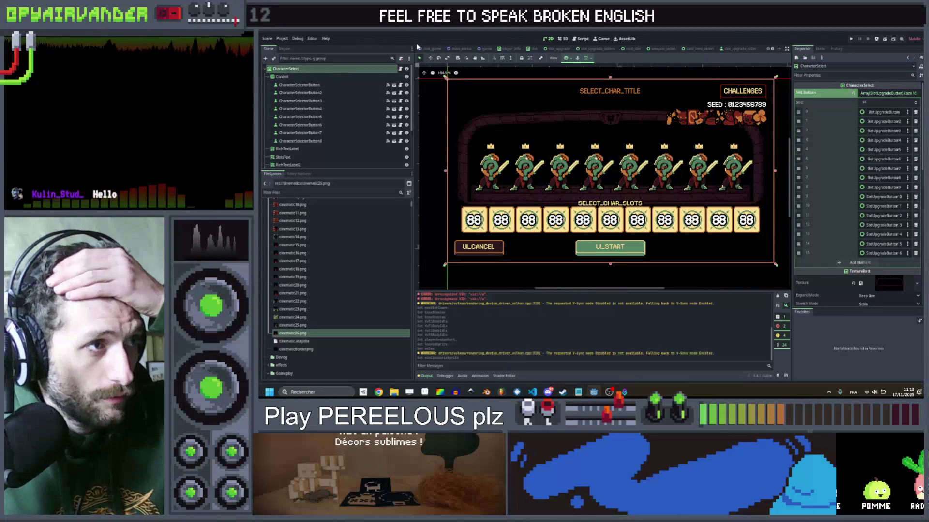
click(459, 50)
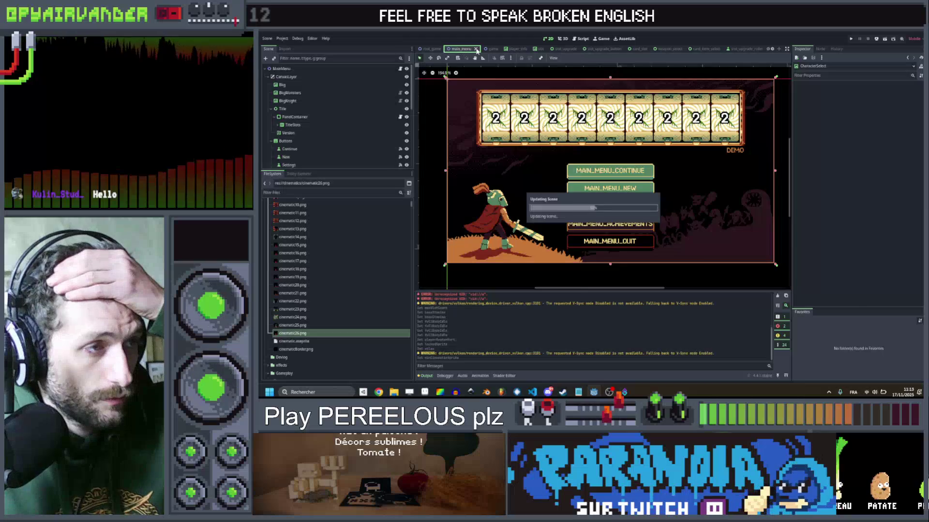
scroll(297, 146, down, 3)
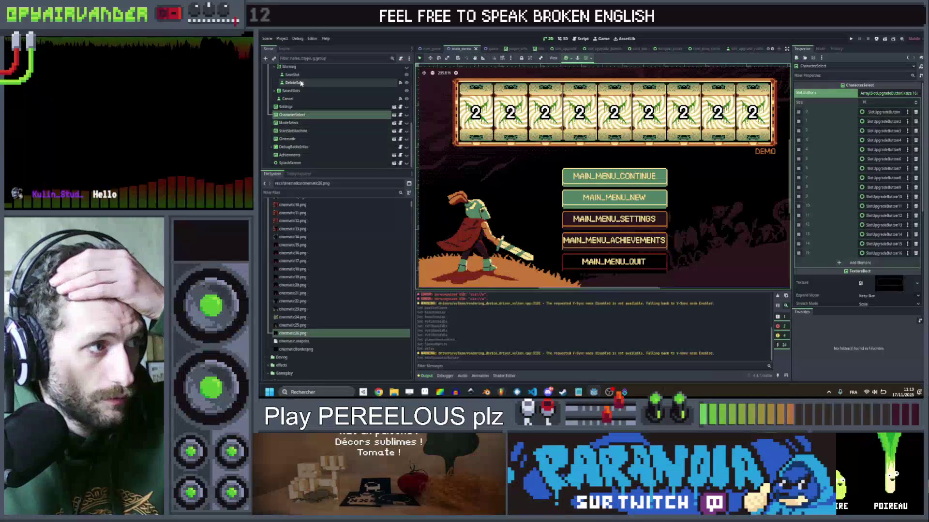
scroll(290, 107, up, 5)
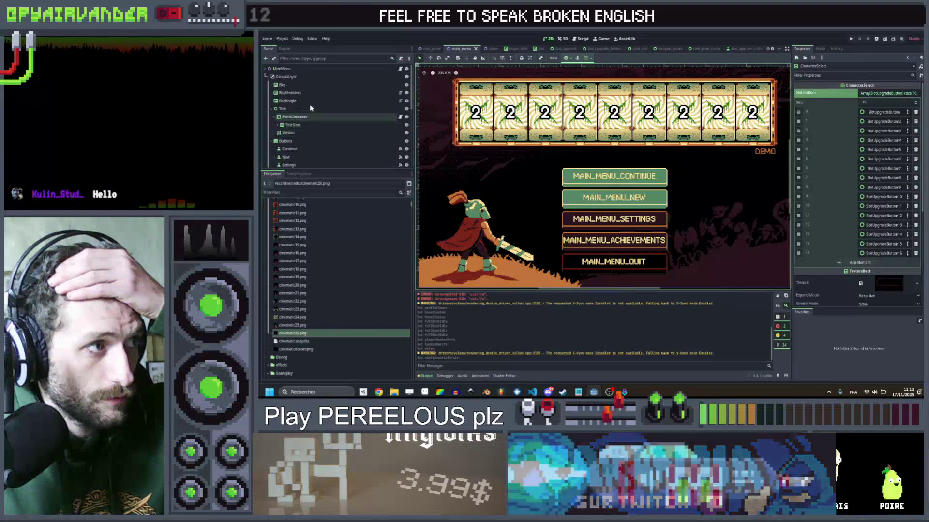
right_click(302, 78)
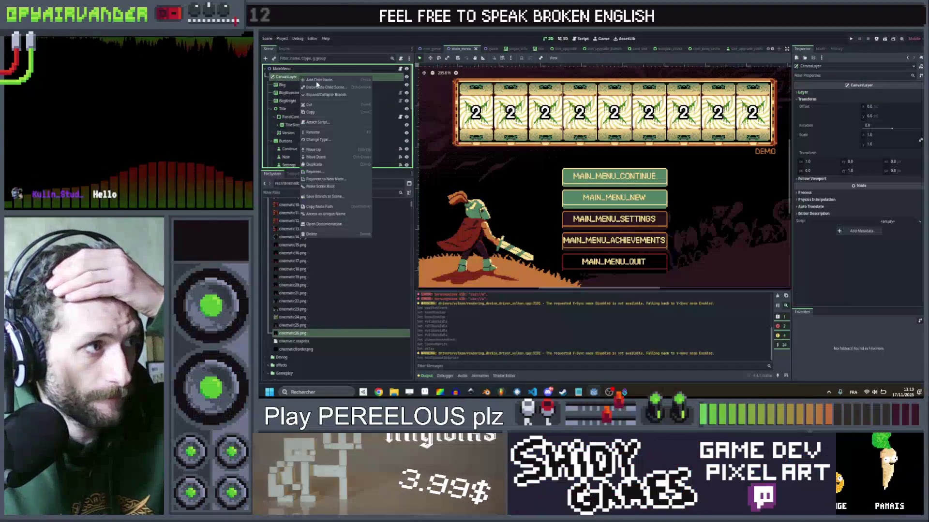
click(319, 80)
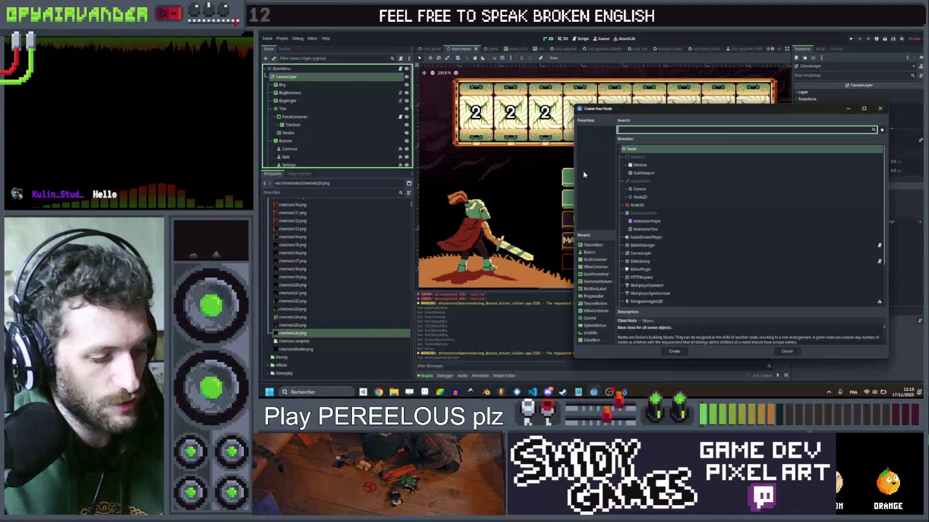
text(text)
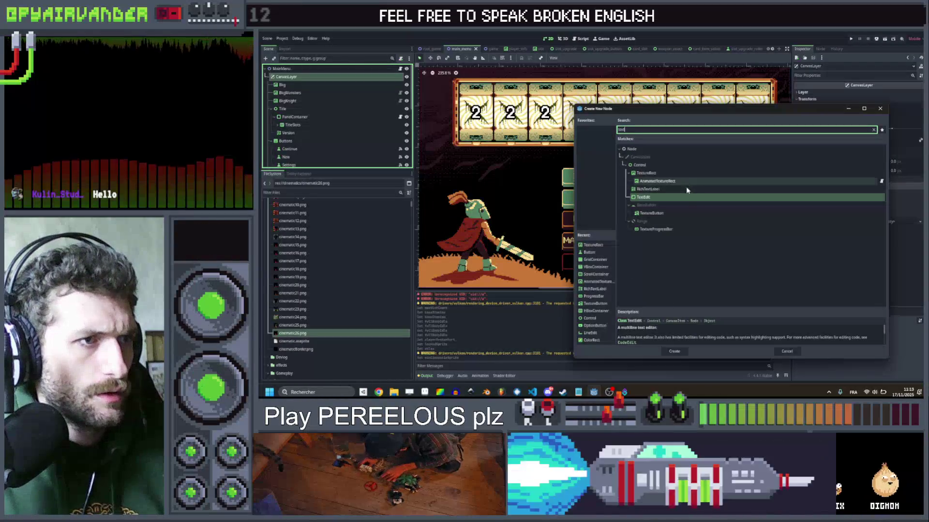
double_click(676, 173)
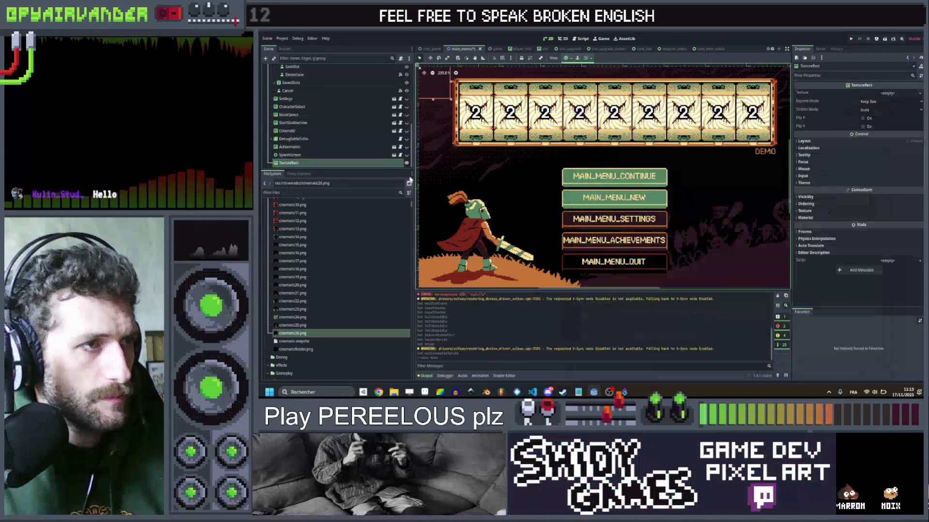
Step: Rename the new TextureRect to PuppetCreator and drag it up beside CharacterSelect
click(290, 162)
click(290, 162)
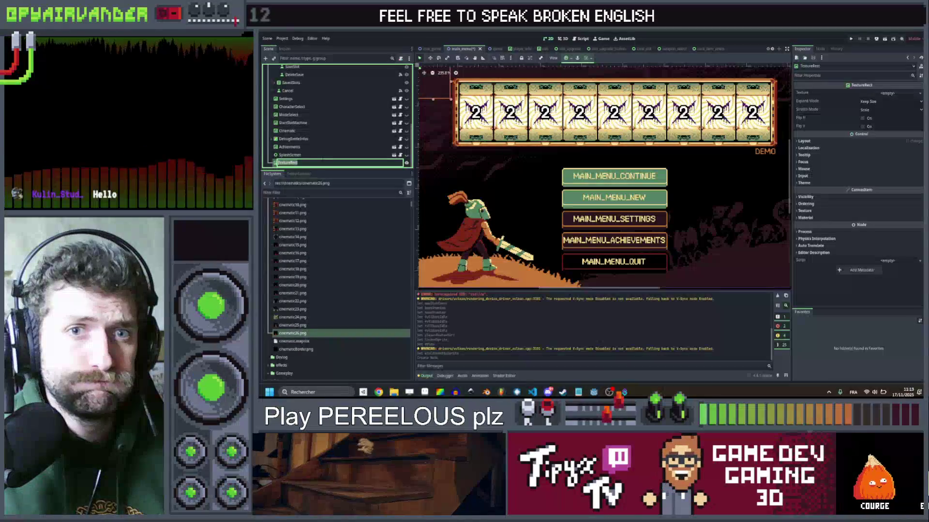
text(Pup)
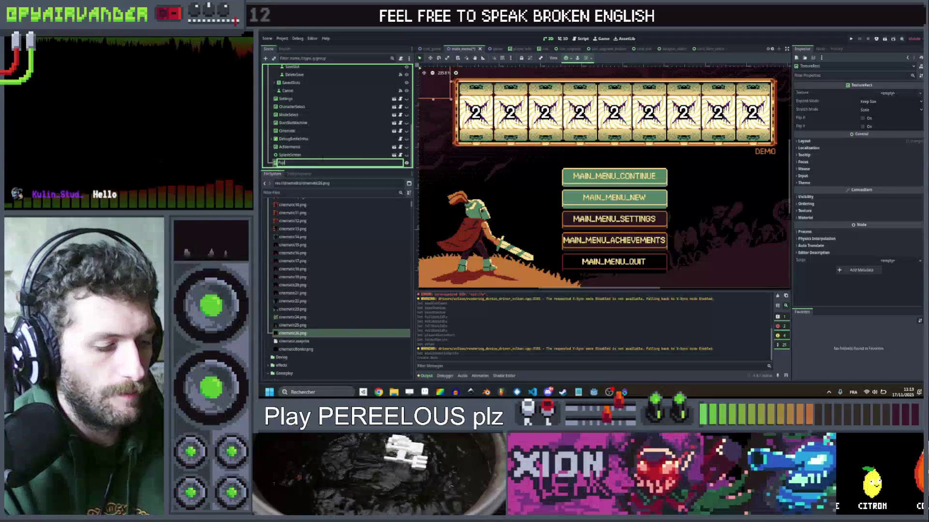
text(petSelect)
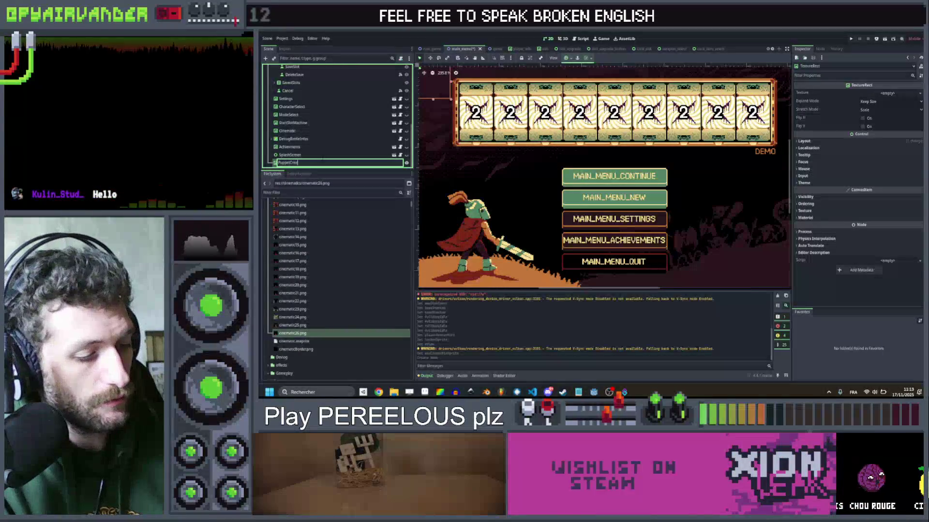
text(or)
key(Return)
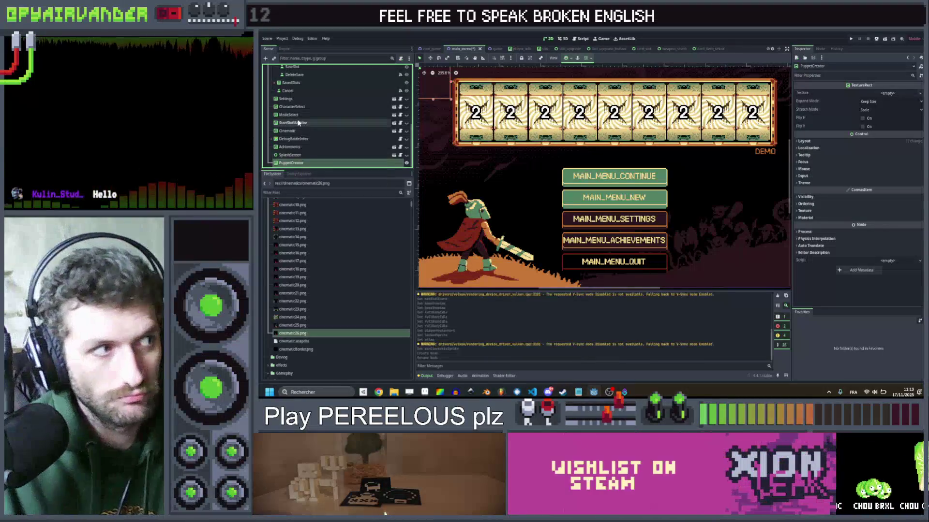
drag(334, 163, 331, 112)
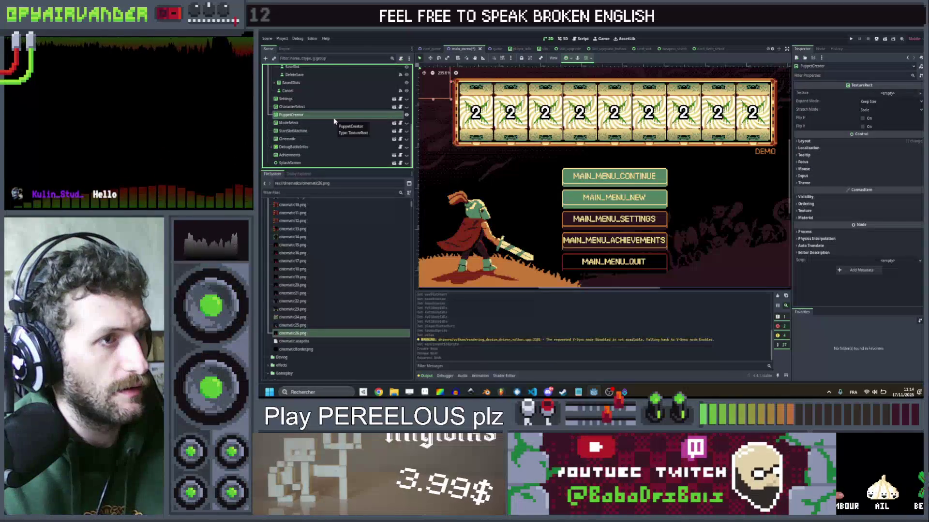
Step: Undo an accidental PuppetCreator resize, then Quick Load codexBkg.png as its texture
scroll(632, 127, down, 3)
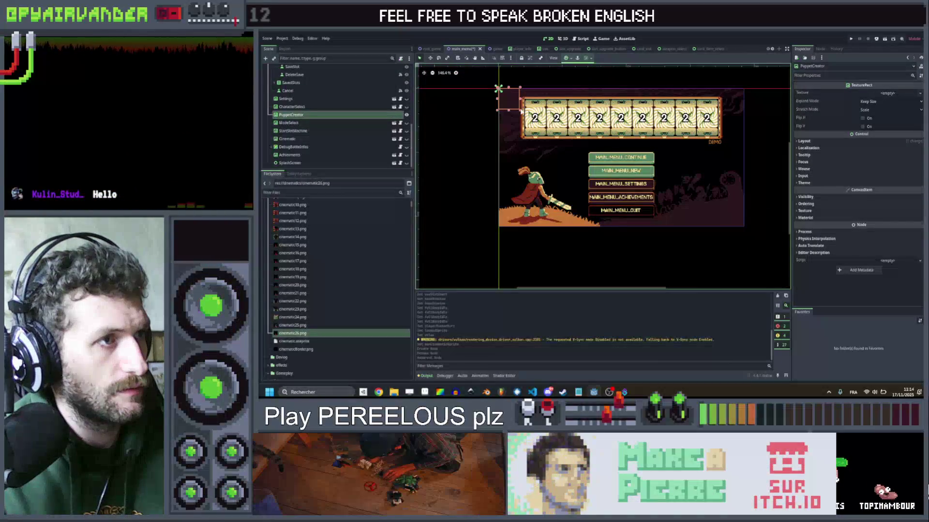
drag(520, 109, 578, 160)
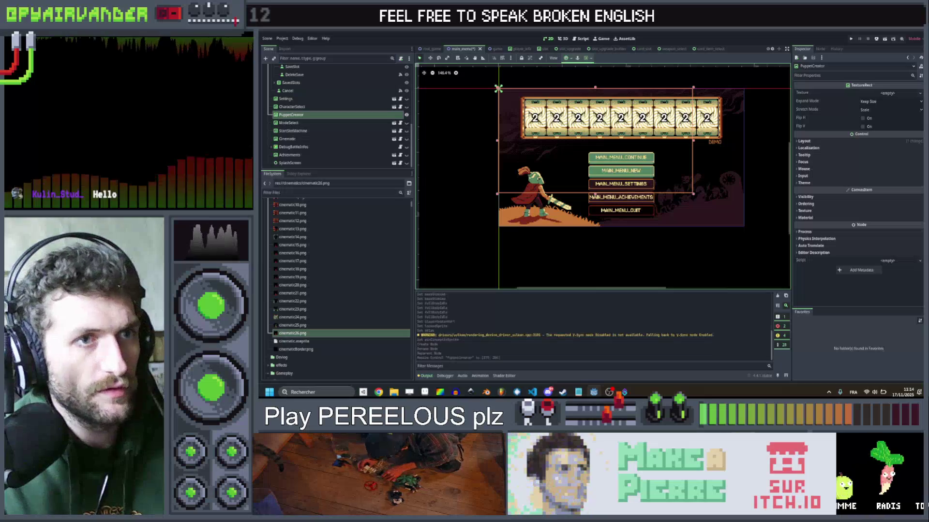
key(ctrl+z)
click(895, 94)
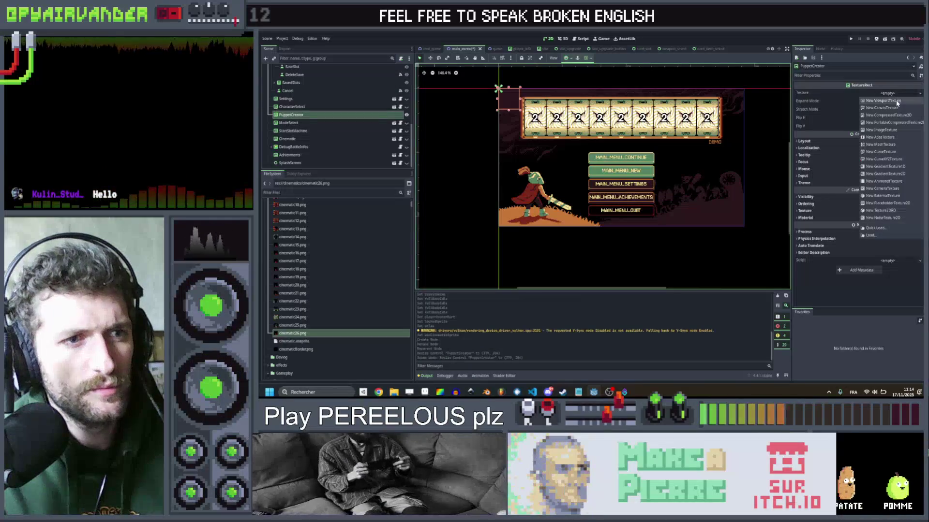
click(875, 228)
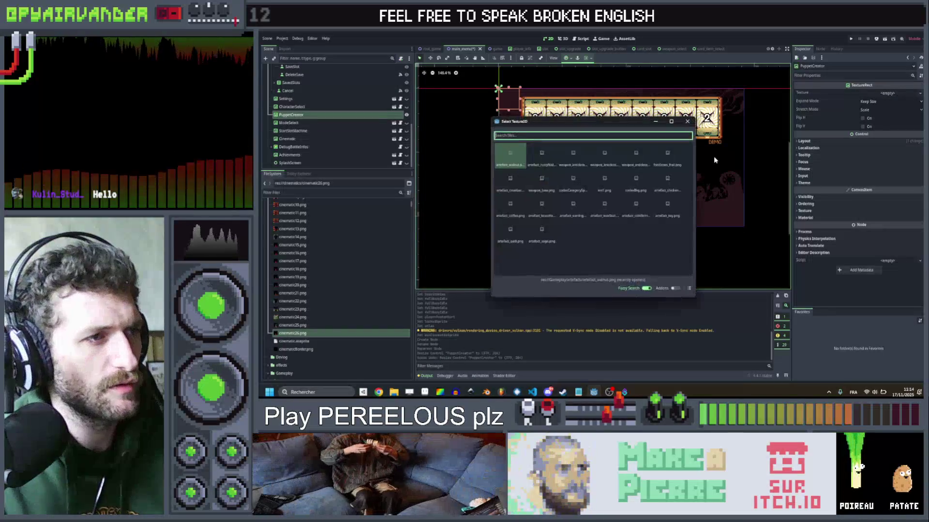
text(code)
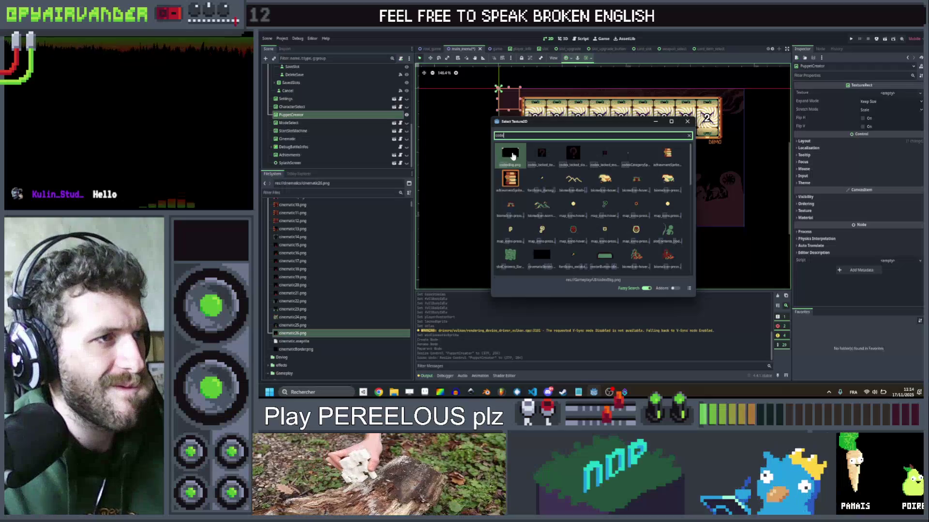
key(Return)
Step: Bring up the context menu for the PuppetCreator node in the Scene dock
scroll(663, 141, up, 2)
scroll(663, 141, down, 1)
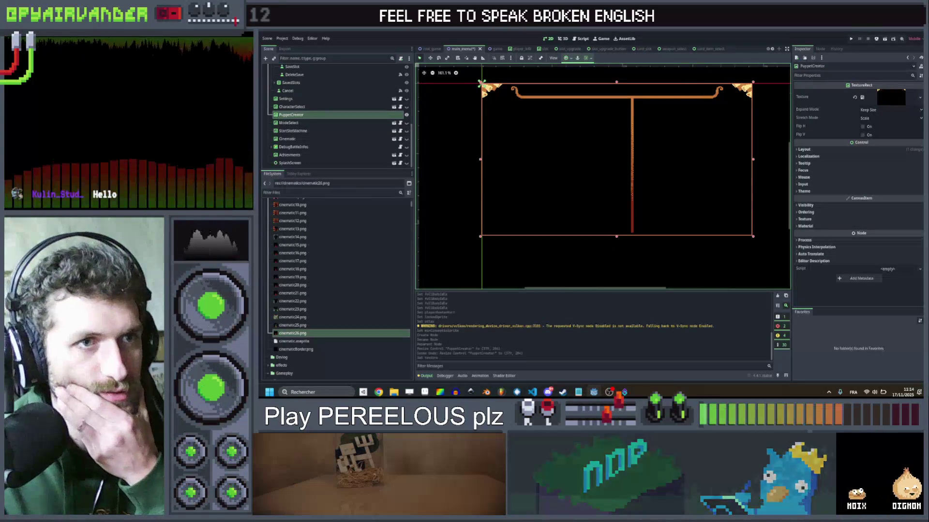
scroll(618, 117, up, 1)
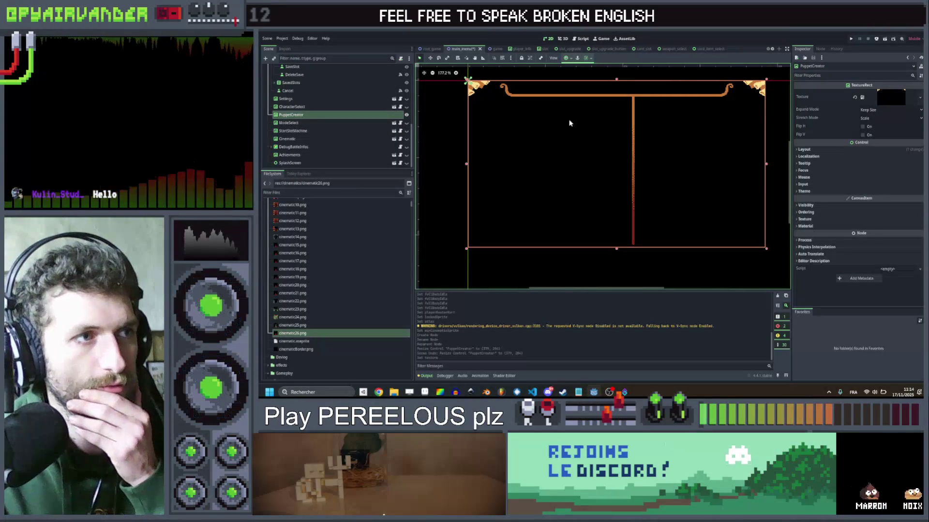
right_click(326, 117)
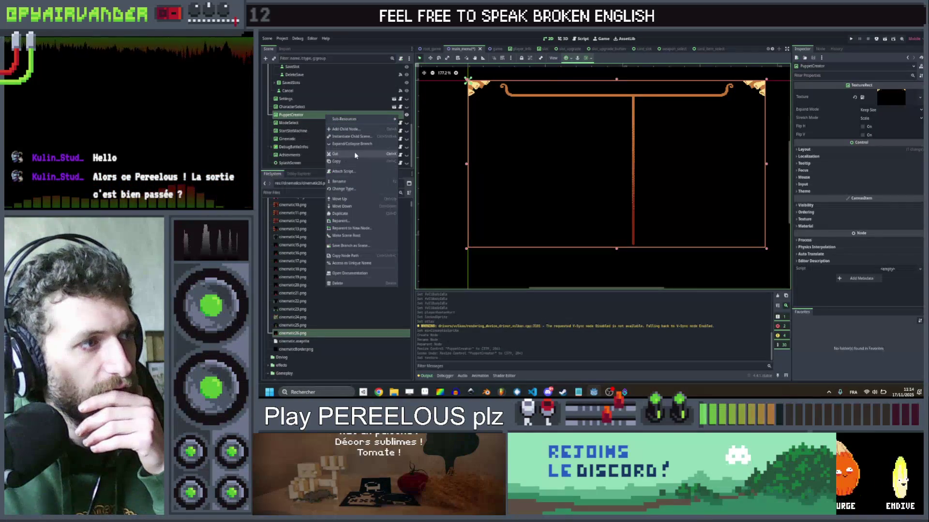
Step: Attach a new puppet_creator.gd script to the PuppetCreator node
click(354, 172)
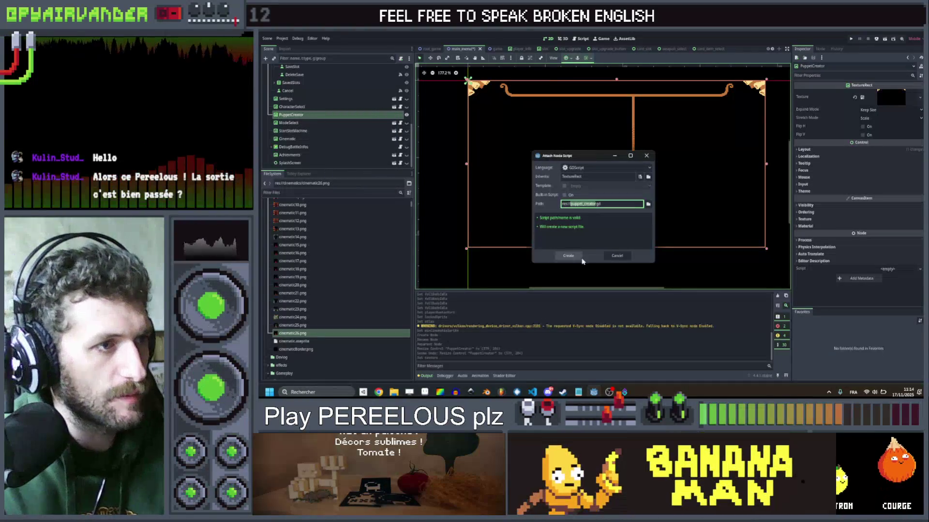
click(569, 255)
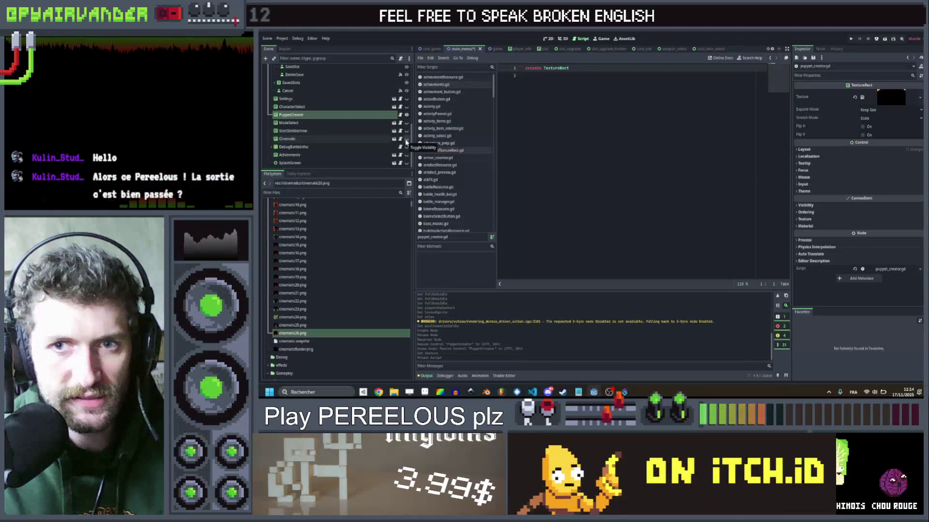
click(526, 76)
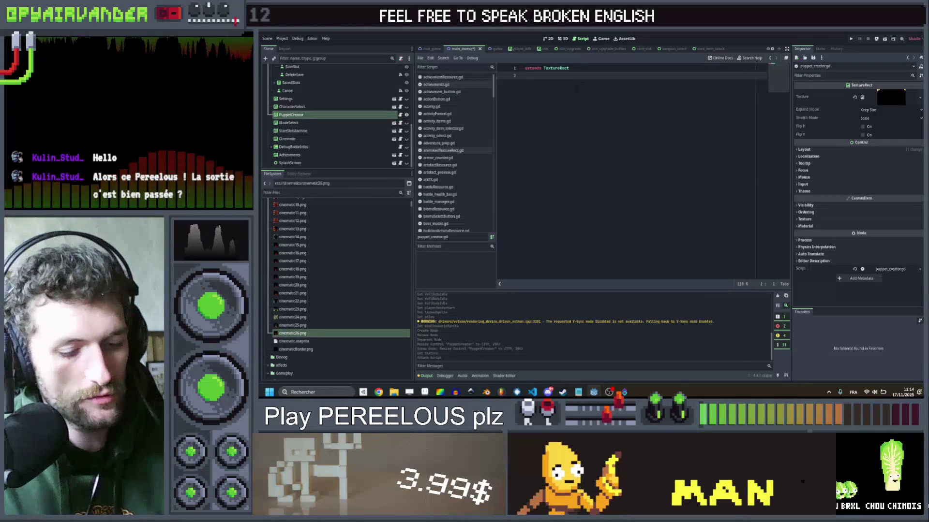
Step: Save the PuppetCreator branch as puppet_creator.tscn and type class_name PuppetCreator
right_click(342, 118)
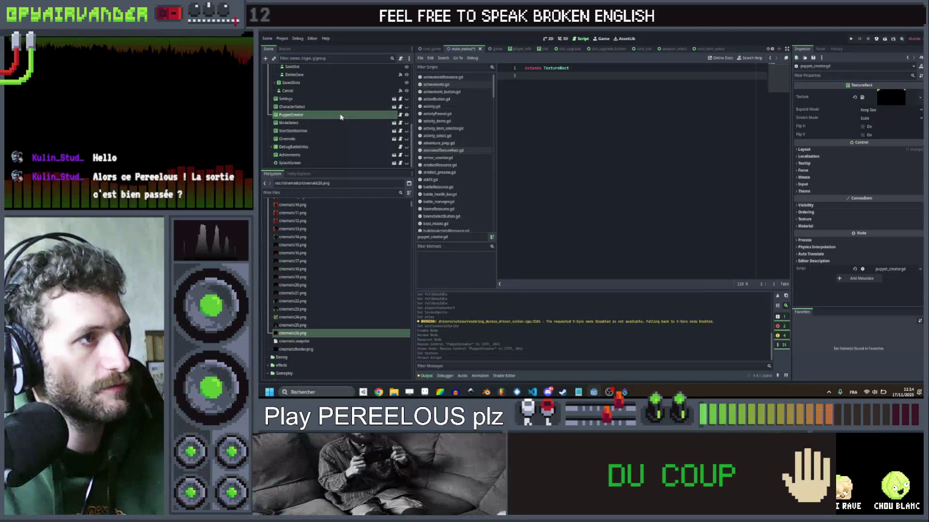
right_click(340, 117)
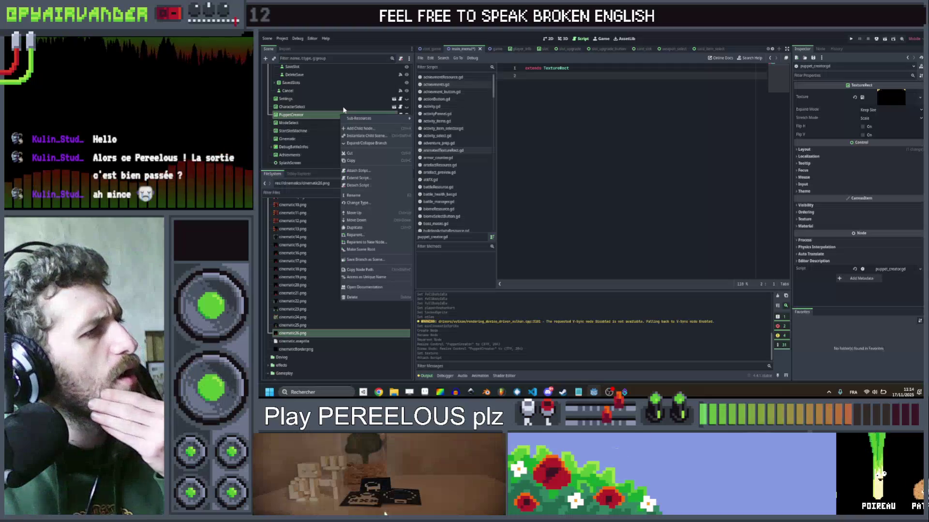
click(367, 260)
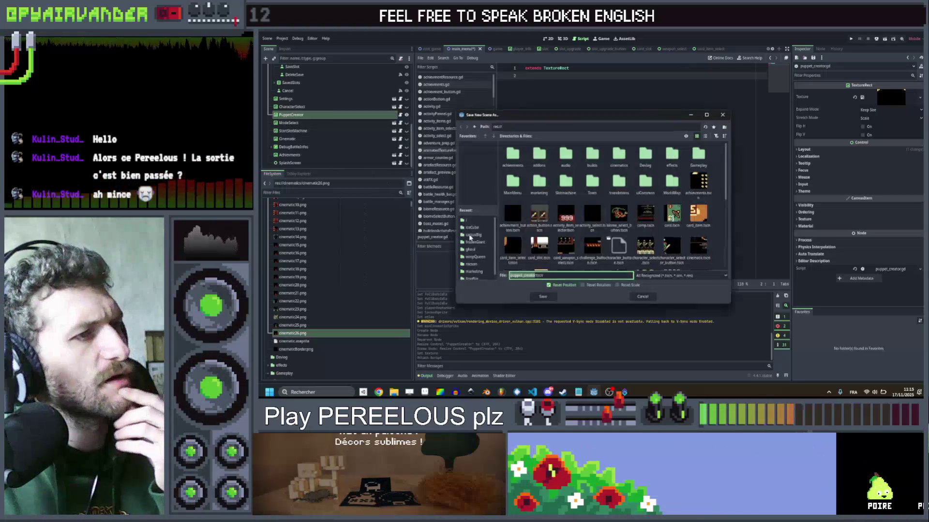
click(538, 297)
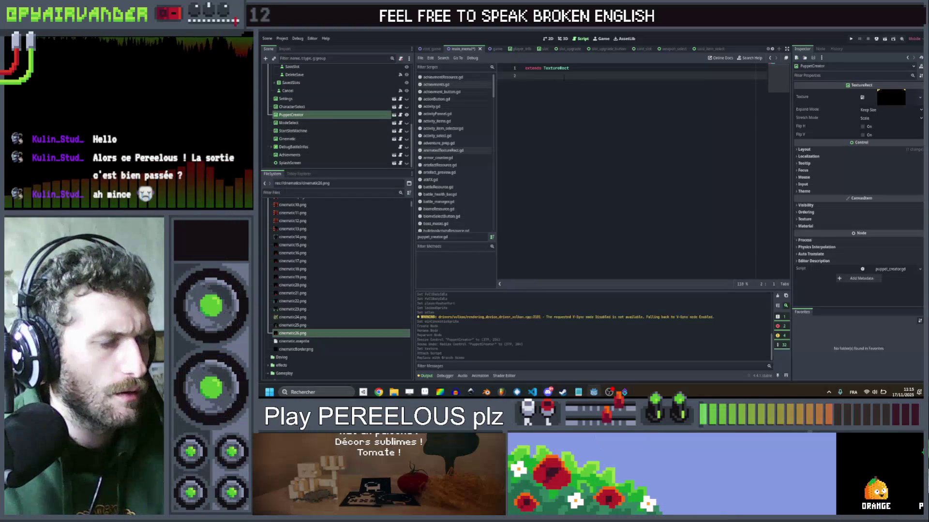
text(class_n)
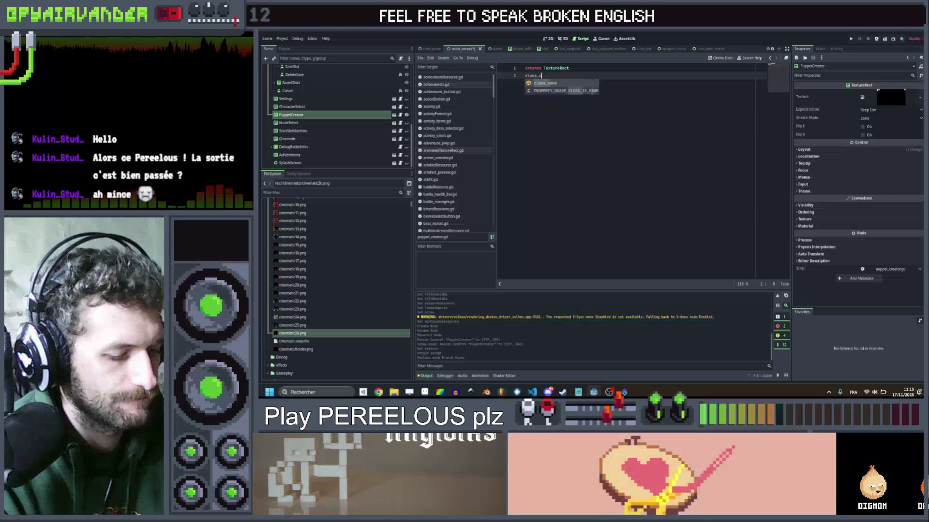
text(ame Pupp)
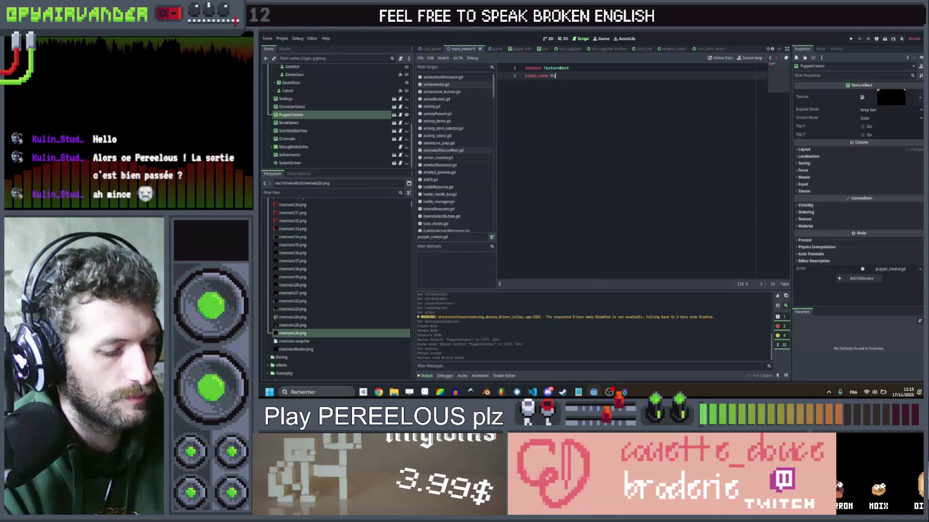
text(etCreato)
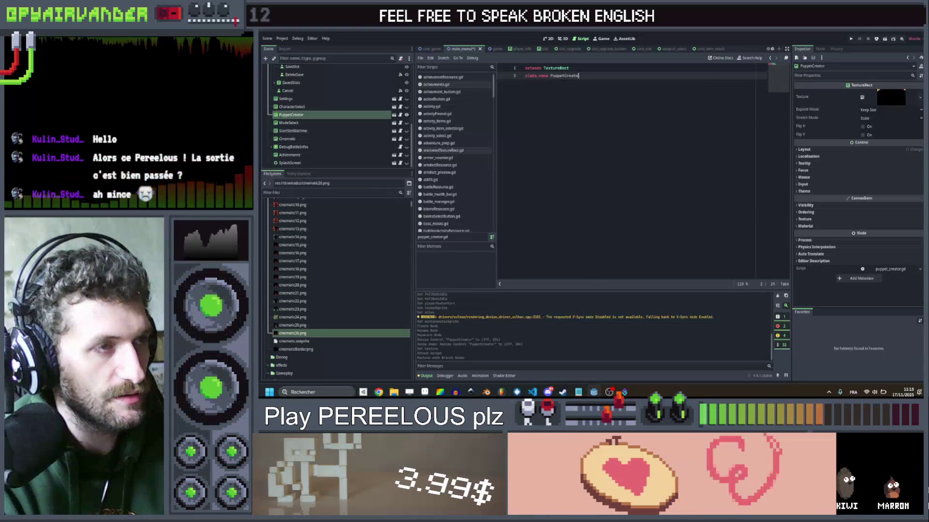
text(r)
Step: Finish the class_name PuppetCreator line, add a func _init(): declaration below, and save the script
key(Return)
key(Return)
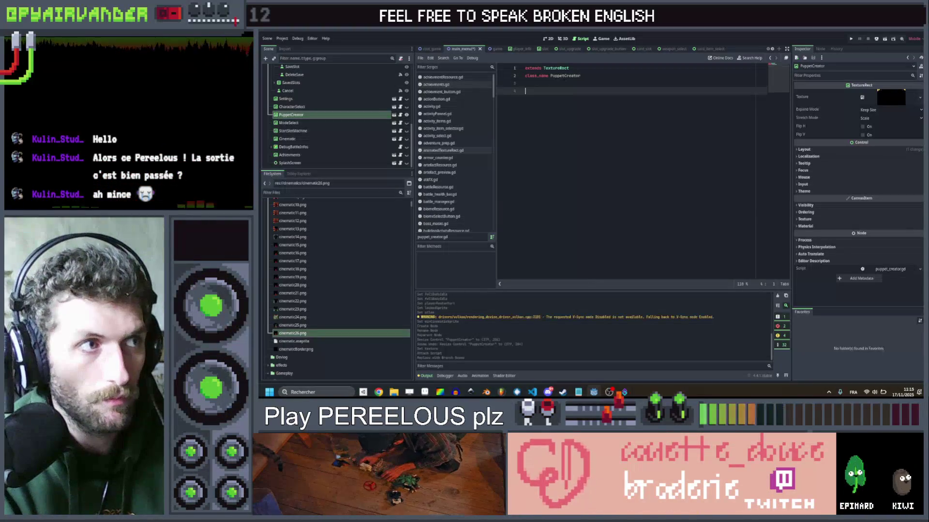
key(ctrl+s)
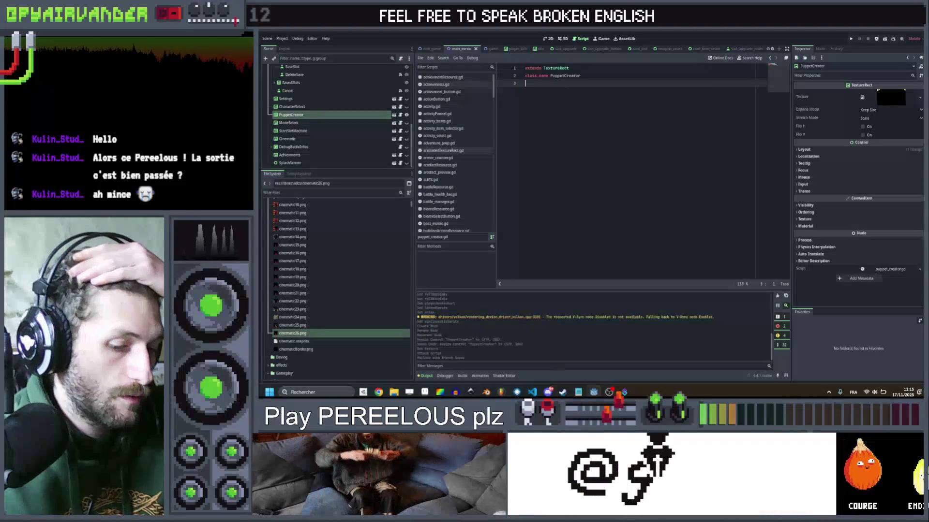
key(Return)
text(func init()
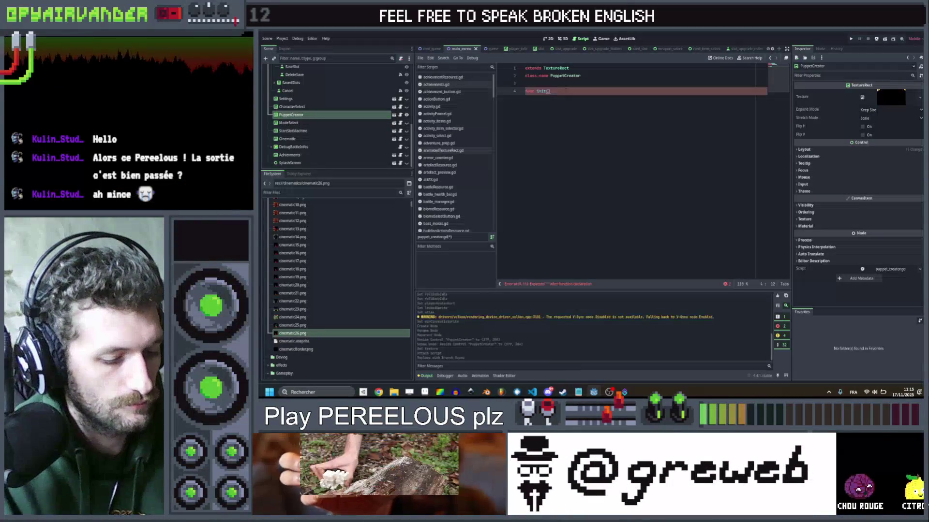
text(:)
key(Return)
key(ctrl+s)
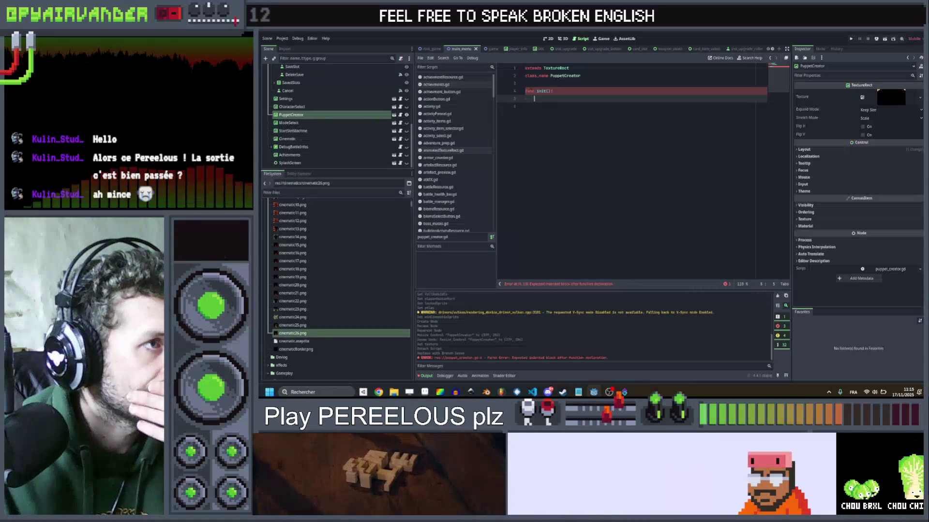
key(Up)
key(ctrl+shift+Return)
key(ctrl+shift+Return)
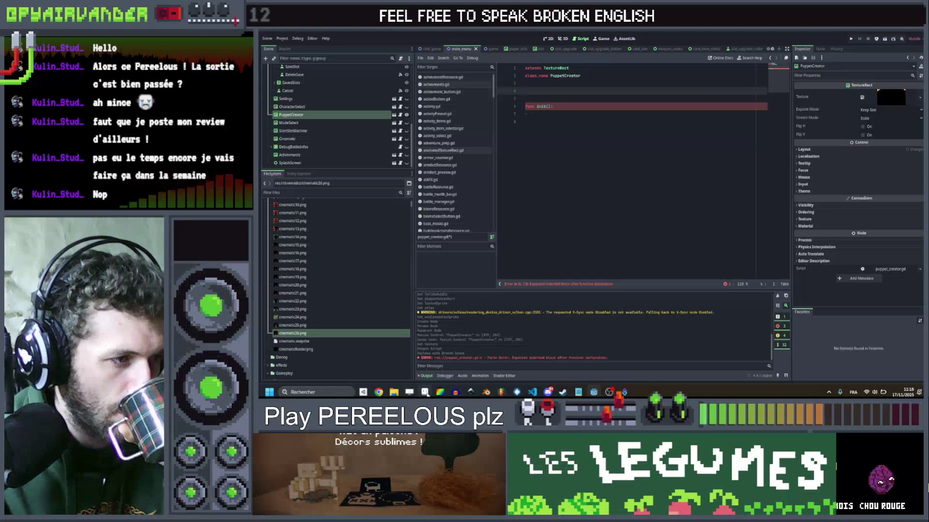
Step: Open the Texture property's resource menu in the Inspector, dismissing it once and reopening
right_click(877, 98)
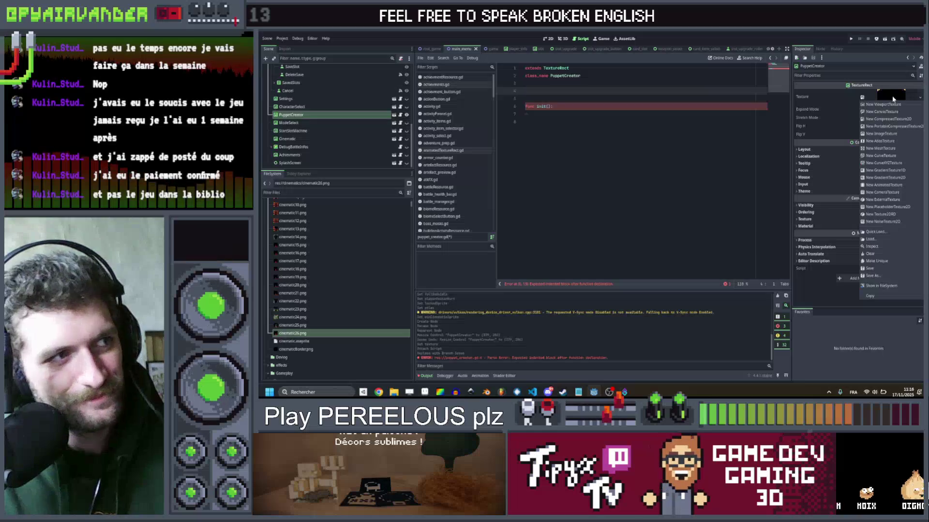
click(520, 93)
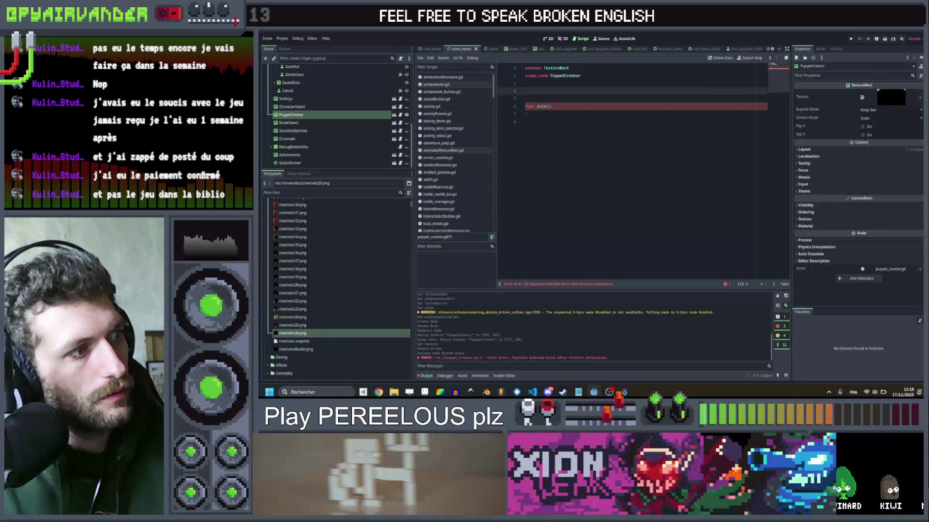
click(887, 99)
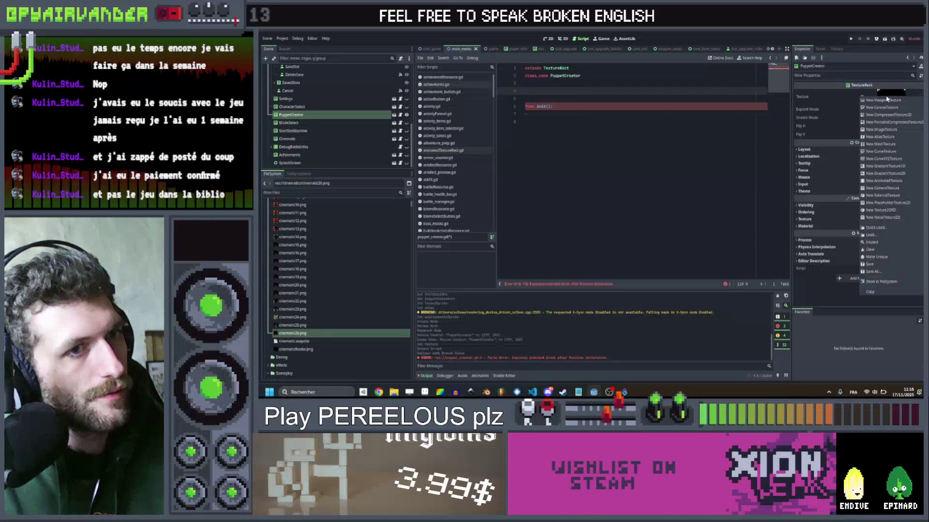
Step: Show codexBkg.png in the FileSystem and open it in the external image editor
click(874, 281)
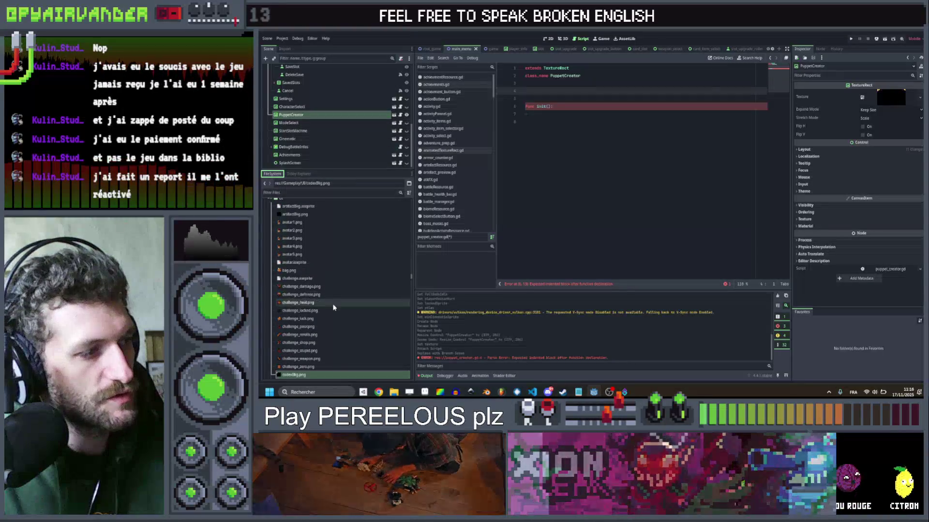
scroll(328, 327, down, 1)
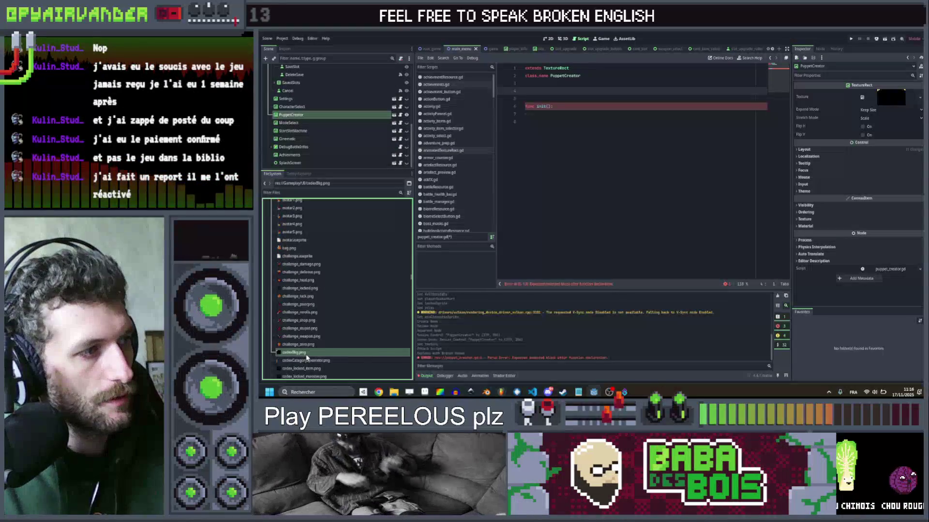
scroll(320, 292, down, 2)
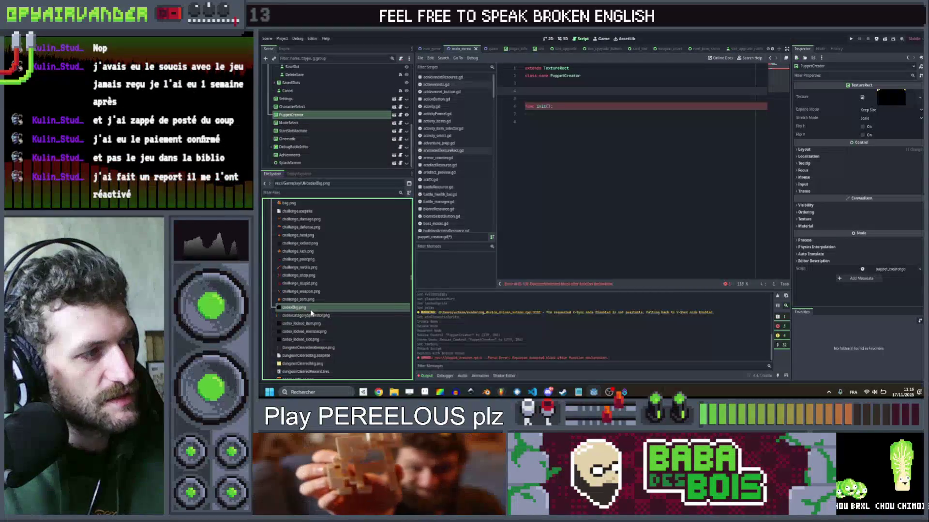
right_click(312, 312)
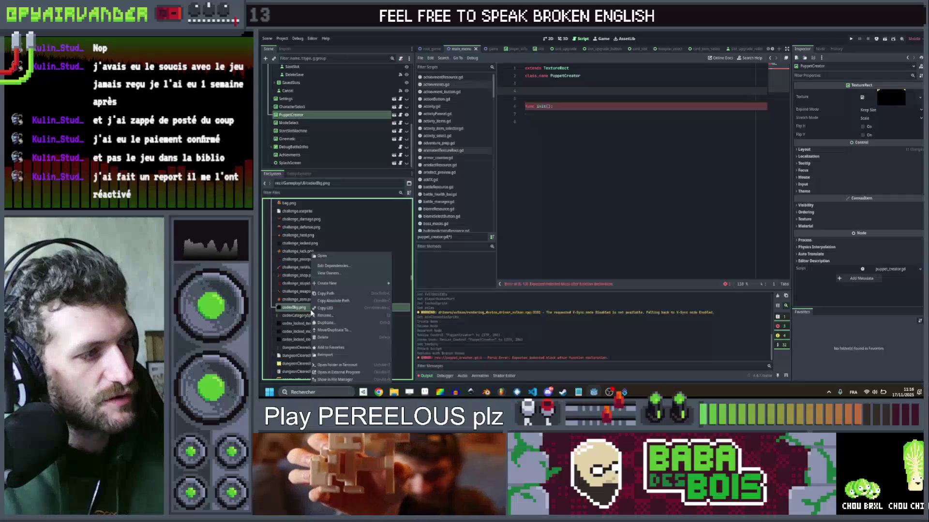
click(332, 372)
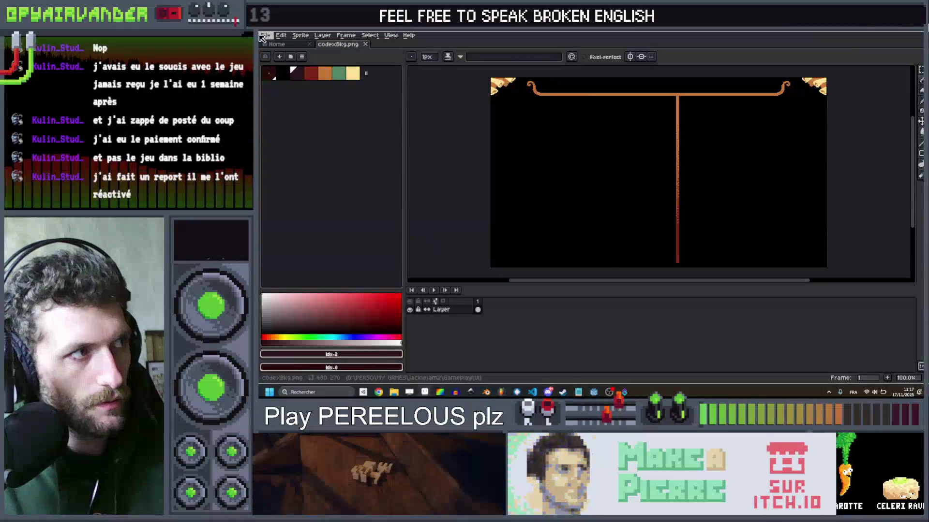
Step: Save the image under the new name puppetBkg.png with File > Save As
click(264, 36)
click(280, 80)
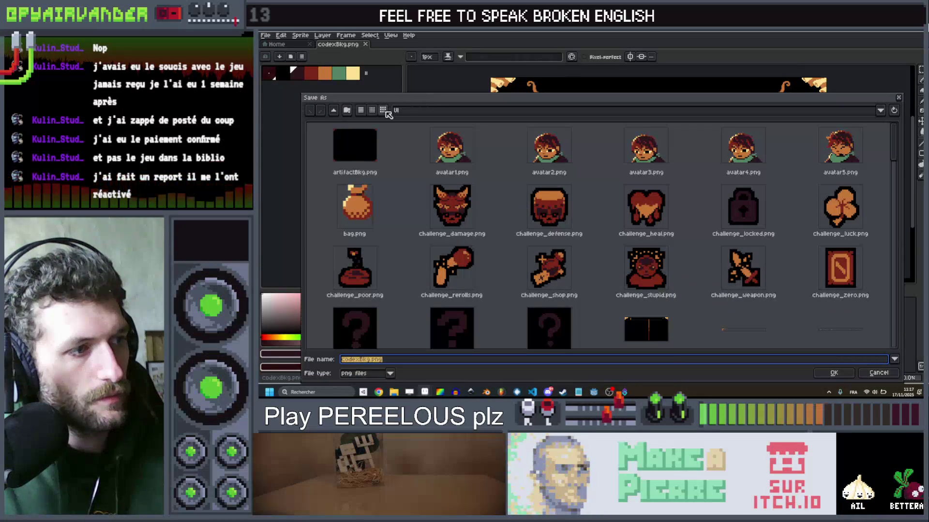
text(puppe)
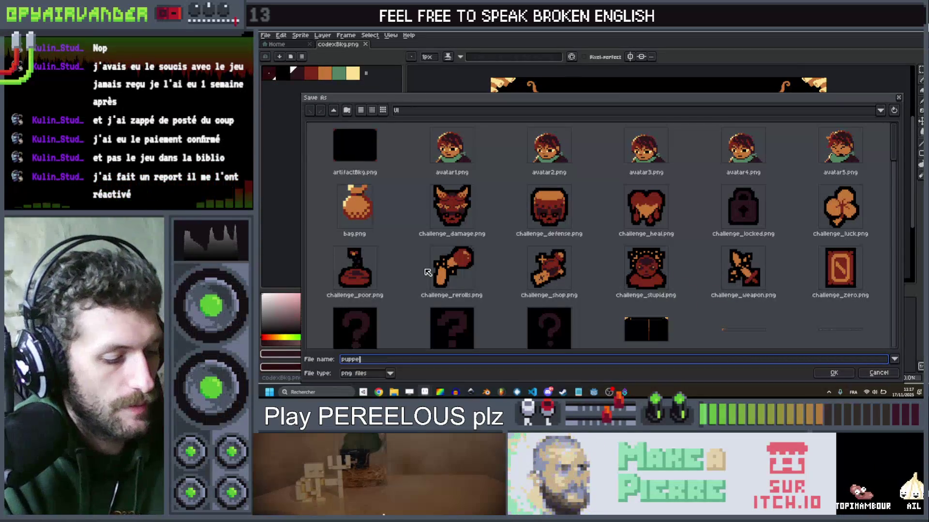
text(tBkg.)
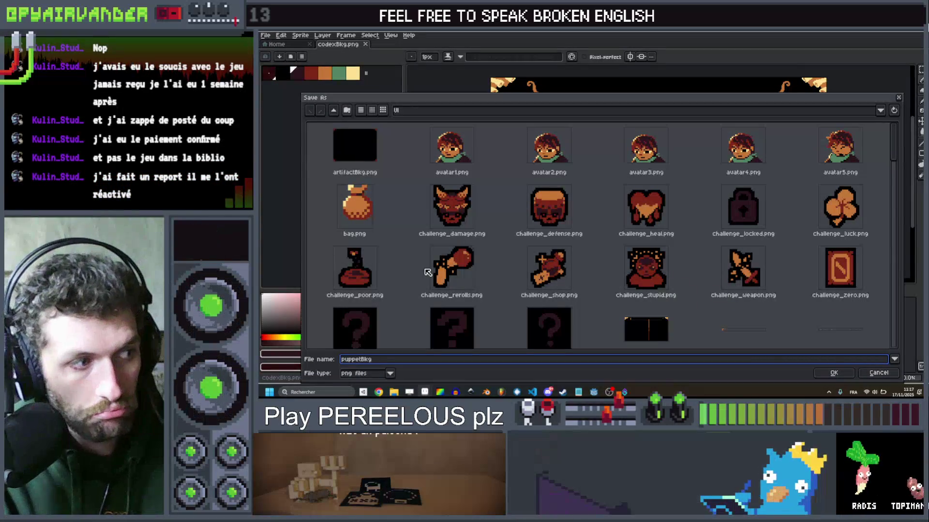
key(Return)
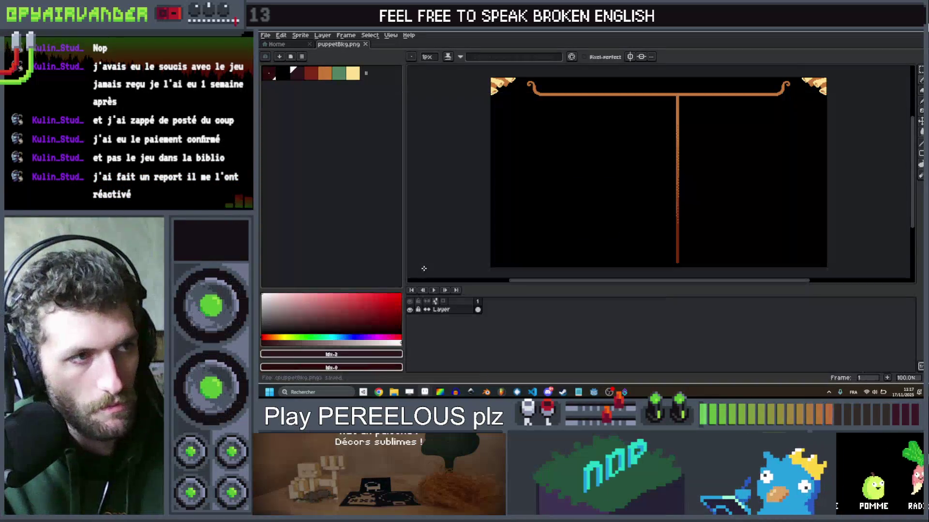
Step: Clear the whole canvas and fill it with black
drag(734, 137, 711, 139)
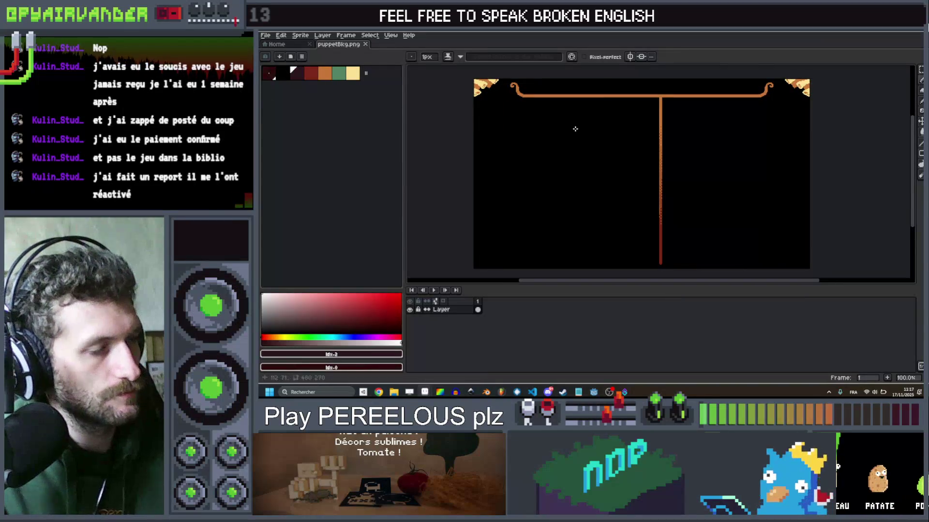
key(ctrl+a)
key(Delete)
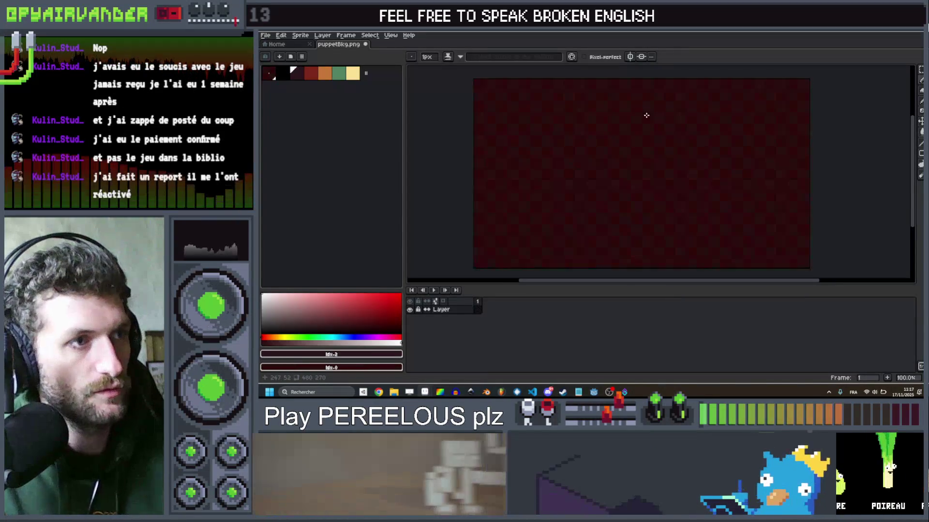
click(283, 73)
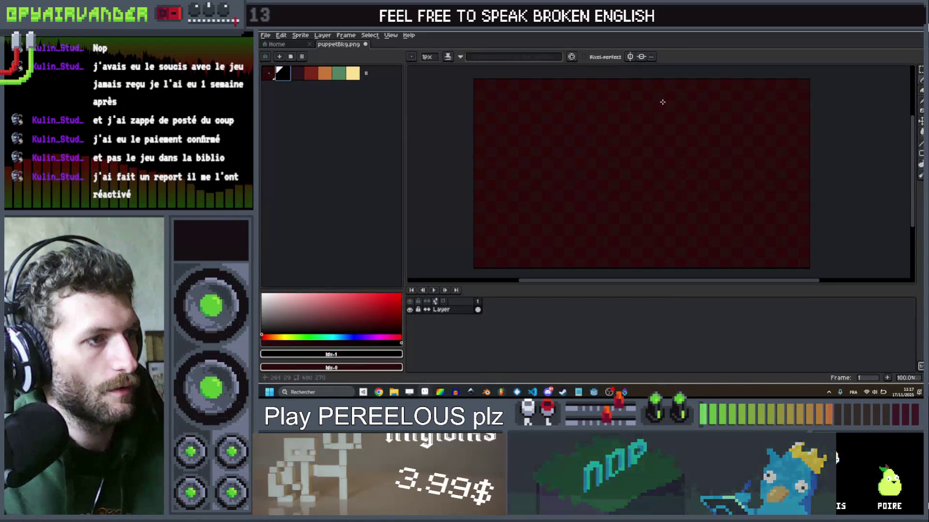
key(g)
click(590, 168)
drag(629, 151, 619, 149)
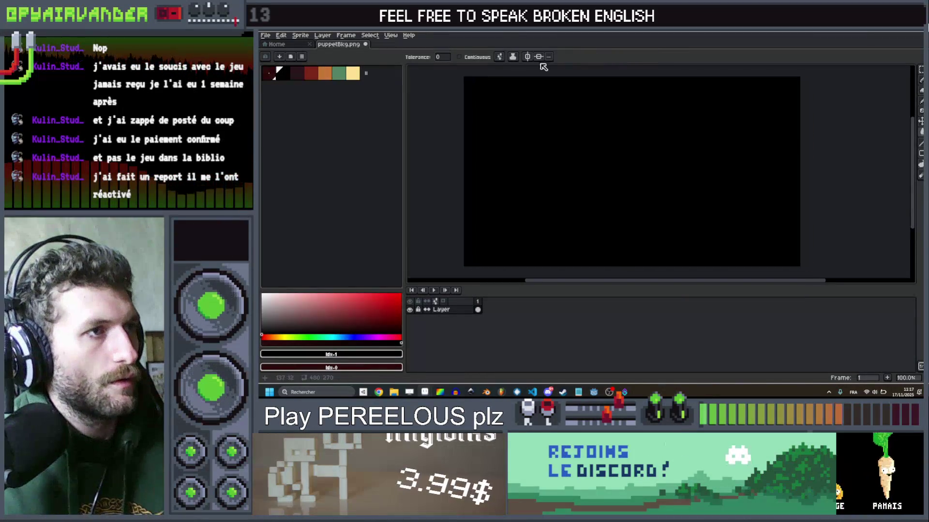
Step: Draw an orange branch line sloping down from the top-left, touching up its edge at 1 px
click(325, 74)
scroll(532, 116, up, 1)
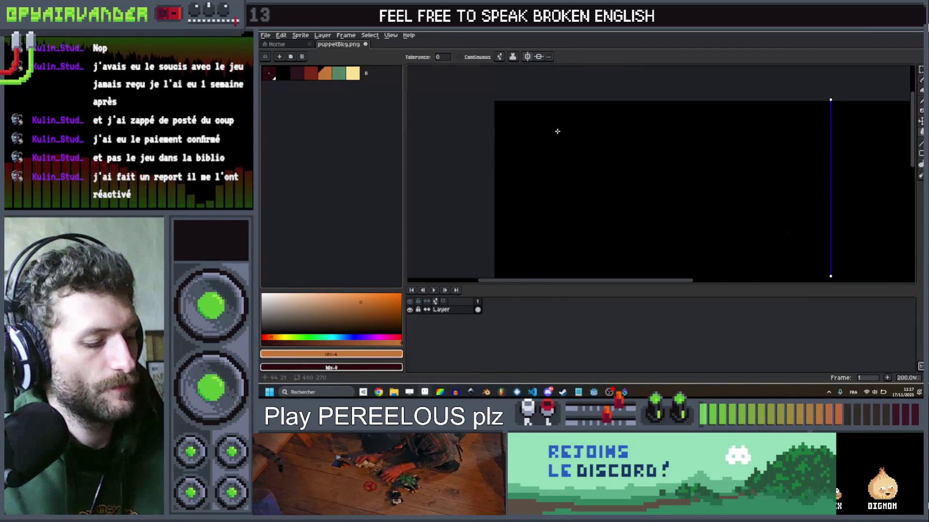
key(plus)
key(plus)
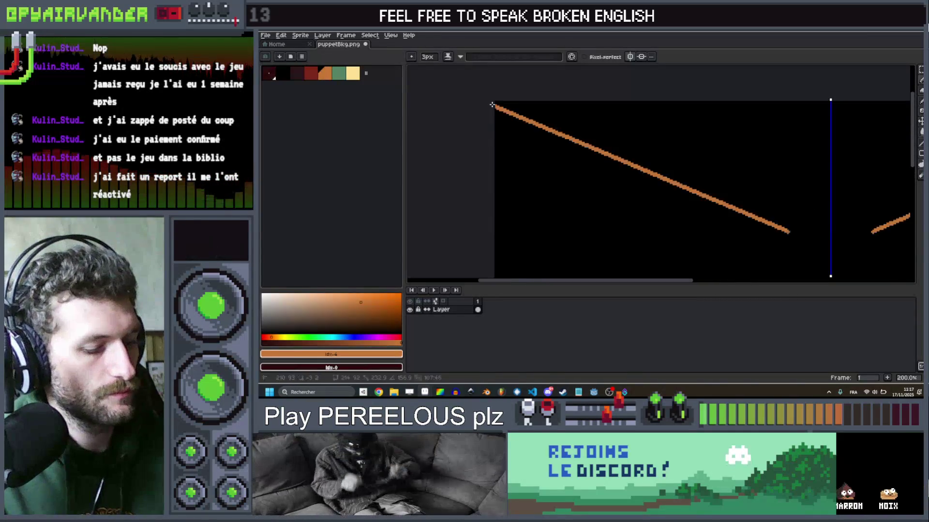
scroll(496, 104, up, 1)
key(plus)
key(plus)
key(plus)
mouse_move(494, 139)
mouse_down()
mouse_move(505, 118)
mouse_move(538, 148)
mouse_up()
key(minus)
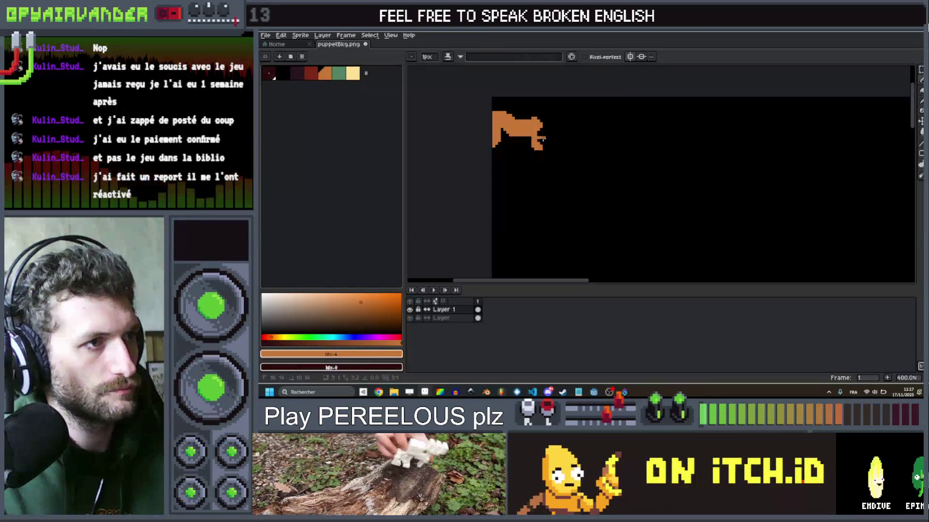
drag(538, 137, 517, 141)
Step: Extend the orange branch with thicker diagonal strokes and widen its lower trunk
scroll(505, 129, up, 1)
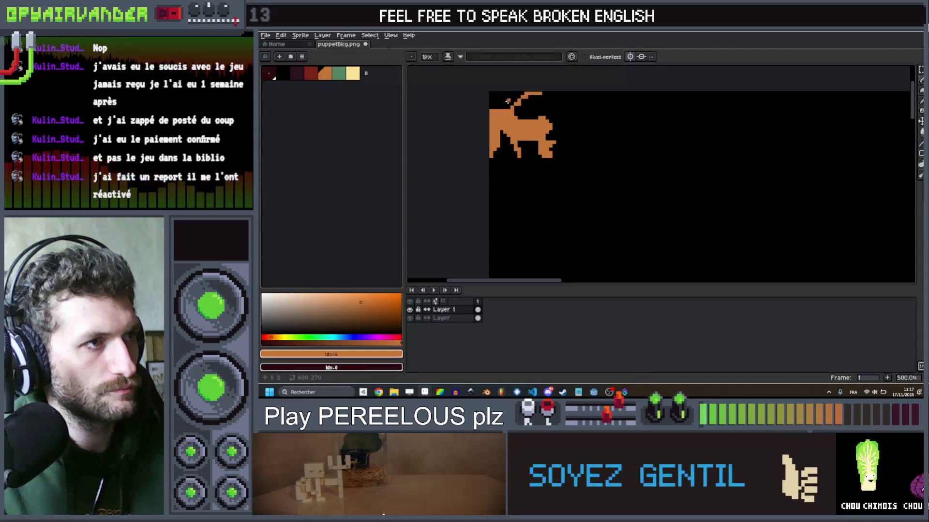
key(plus)
key(plus)
key(plus)
drag(510, 98, 487, 102)
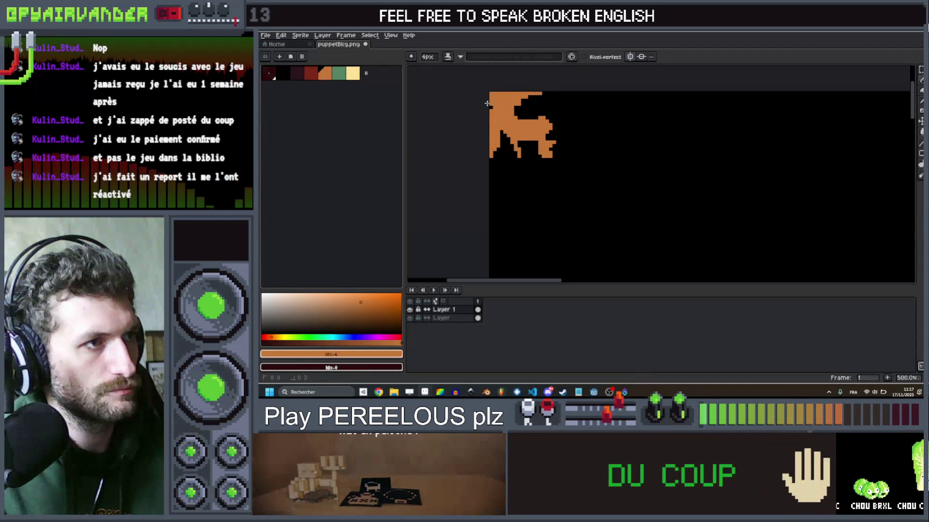
scroll(521, 131, up, 4)
drag(598, 98, 511, 131)
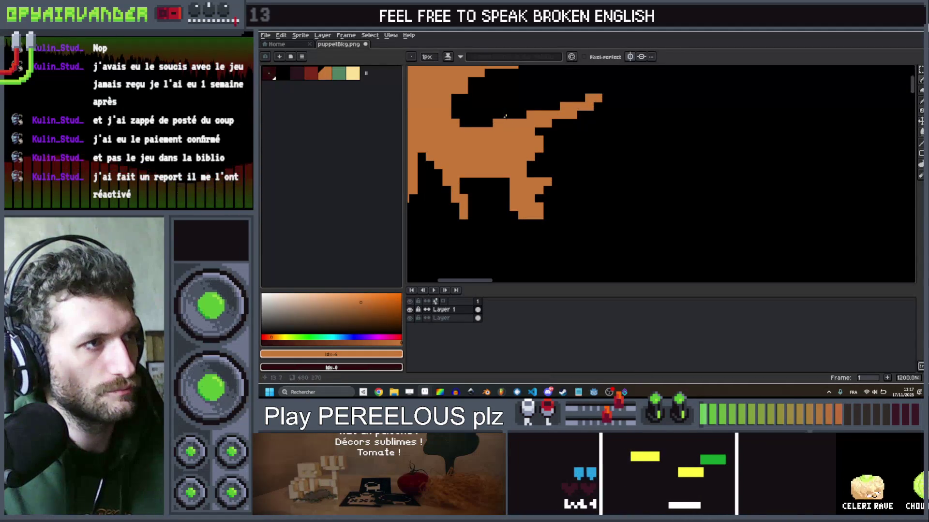
scroll(508, 125, down, 4)
scroll(504, 132, up, 4)
drag(545, 137, 507, 126)
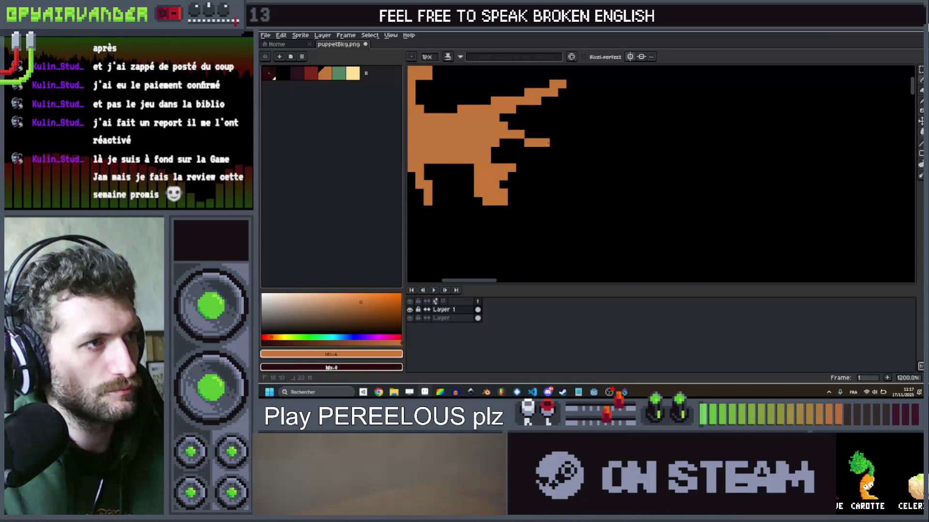
scroll(504, 124, down, 3)
scroll(505, 124, up, 3)
mouse_move(464, 193)
mouse_down()
mouse_move(488, 178)
mouse_move(462, 180)
mouse_up()
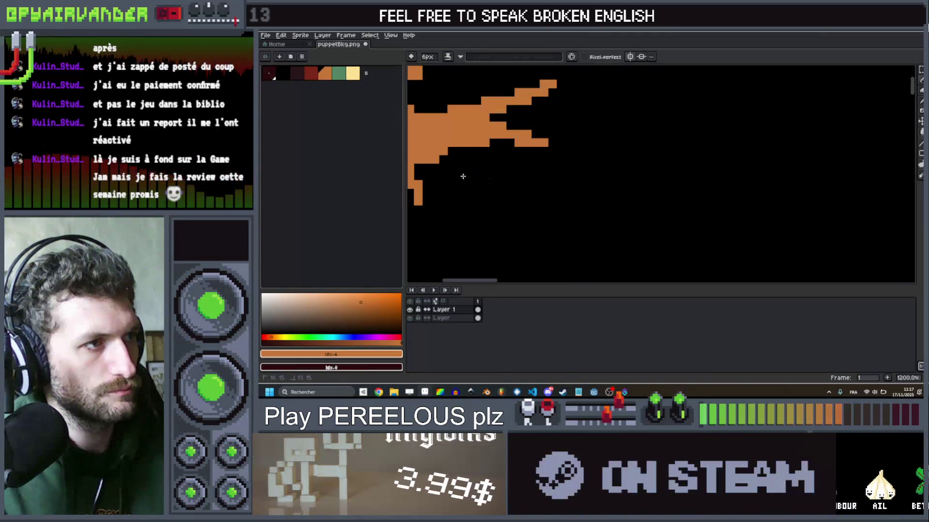
scroll(487, 161, down, 7)
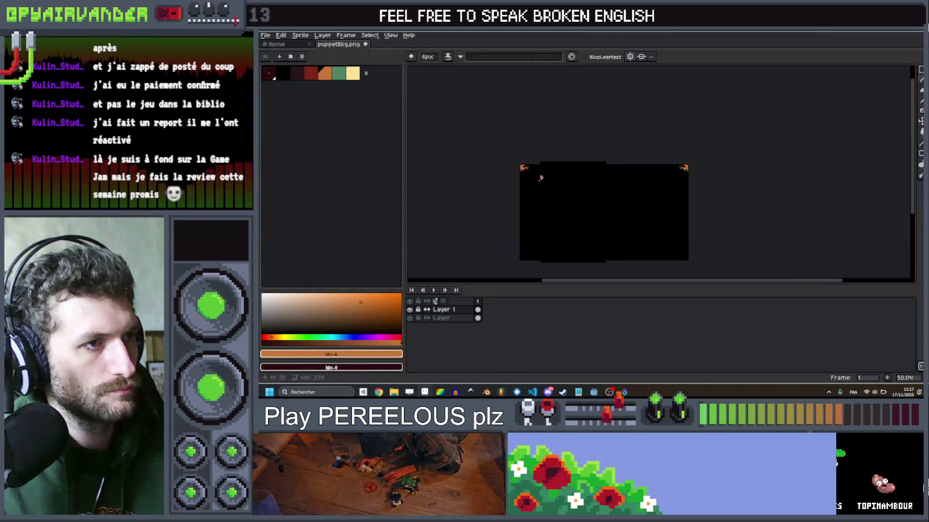
scroll(498, 157, up, 4)
click(340, 73)
Step: Dot green leaf pixels with a 1 px brush around the branch's twig tips
key(minus)
key(minus)
key(minus)
scroll(567, 175, up, 8)
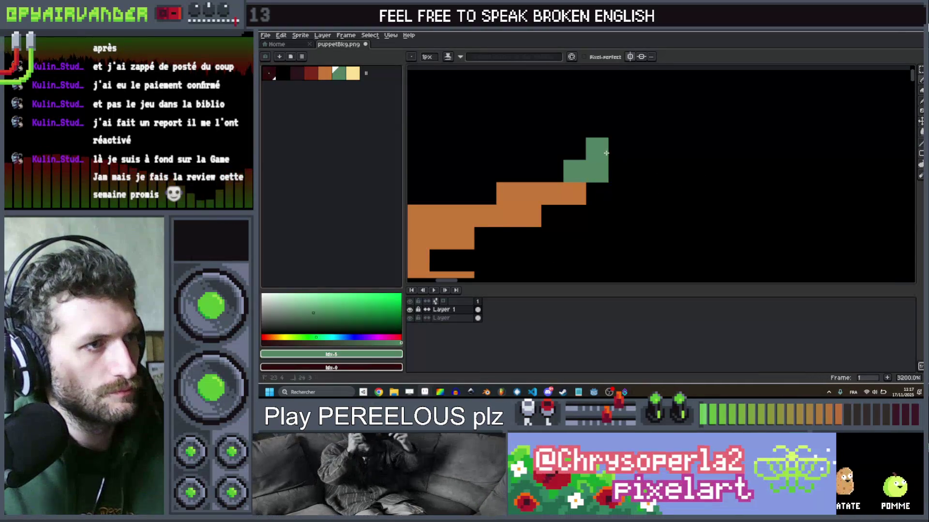
click(627, 141)
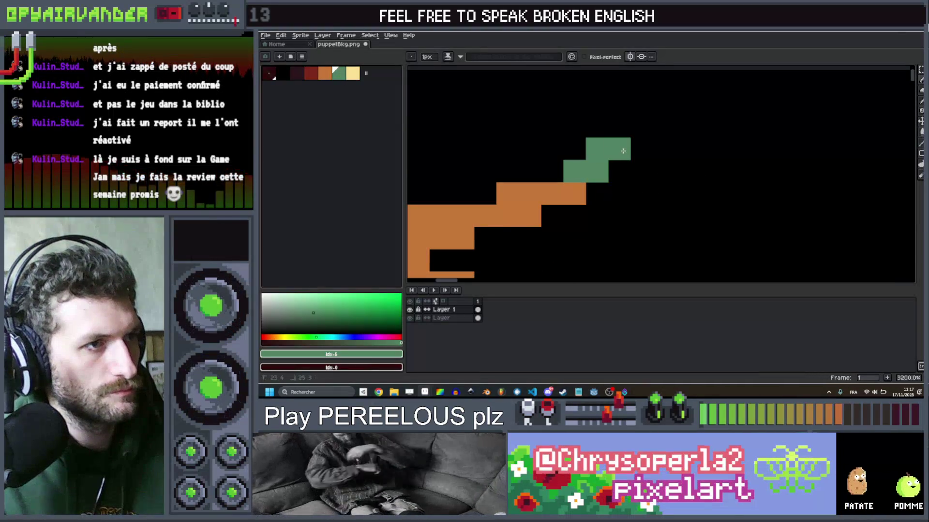
click(597, 193)
click(574, 216)
scroll(580, 160, down, 3)
scroll(581, 160, up, 3)
click(606, 160)
click(606, 183)
click(628, 160)
click(651, 138)
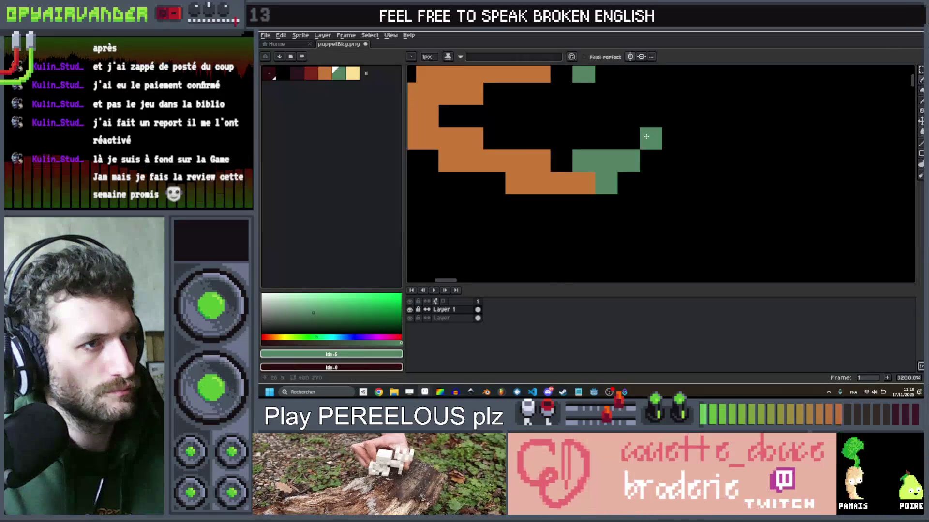
Step: Add another green leaf pixel on a different part of the branch, then show the Home page
scroll(646, 137, down, 5)
scroll(647, 145, up, 3)
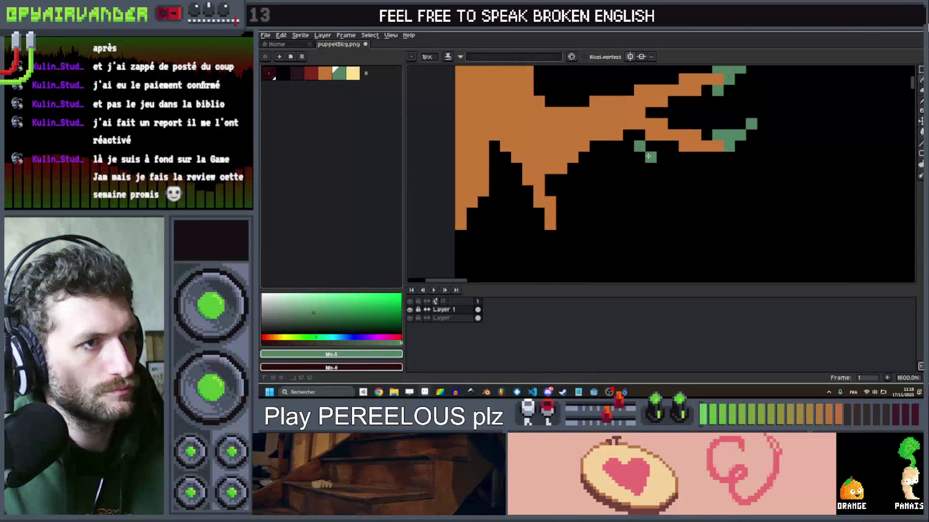
scroll(676, 131, down, 3)
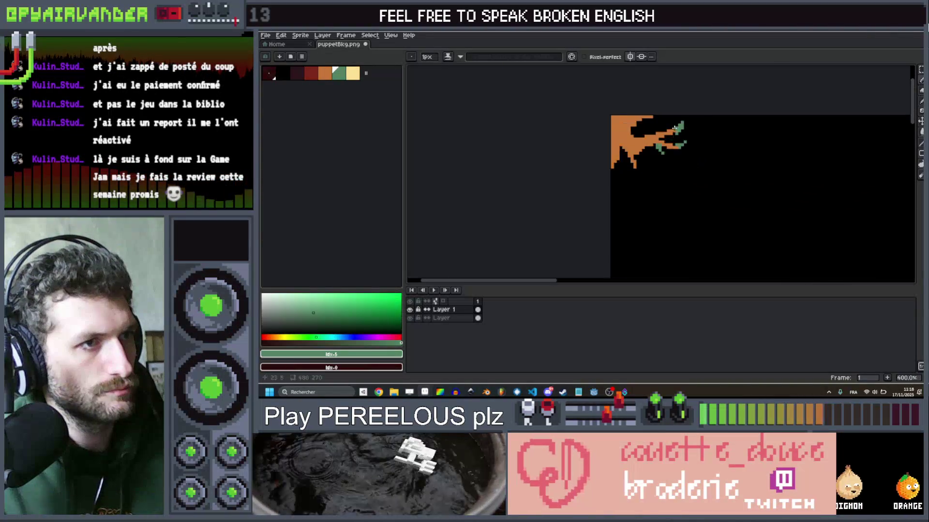
scroll(676, 131, down, 2)
scroll(608, 180, up, 6)
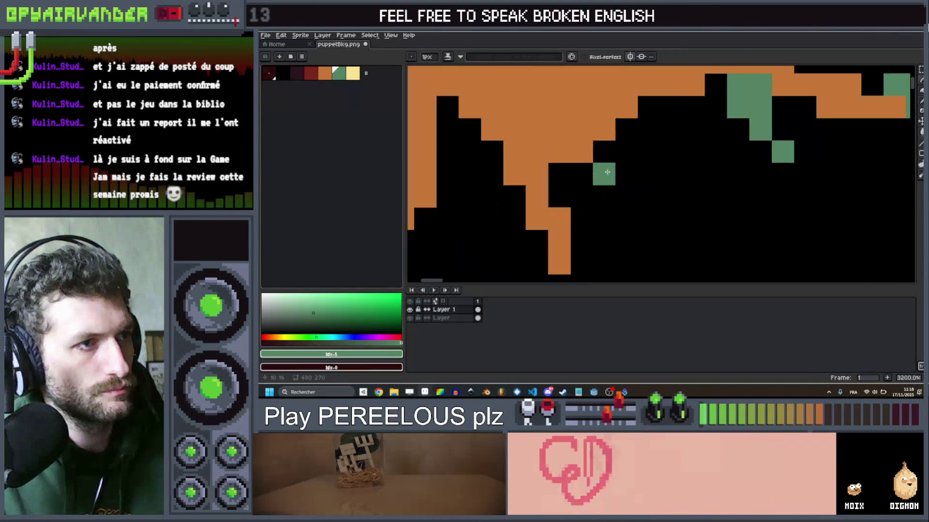
drag(581, 197, 595, 135)
mouse_move(593, 177)
mouse_down()
mouse_move(583, 202)
mouse_move(572, 182)
mouse_up()
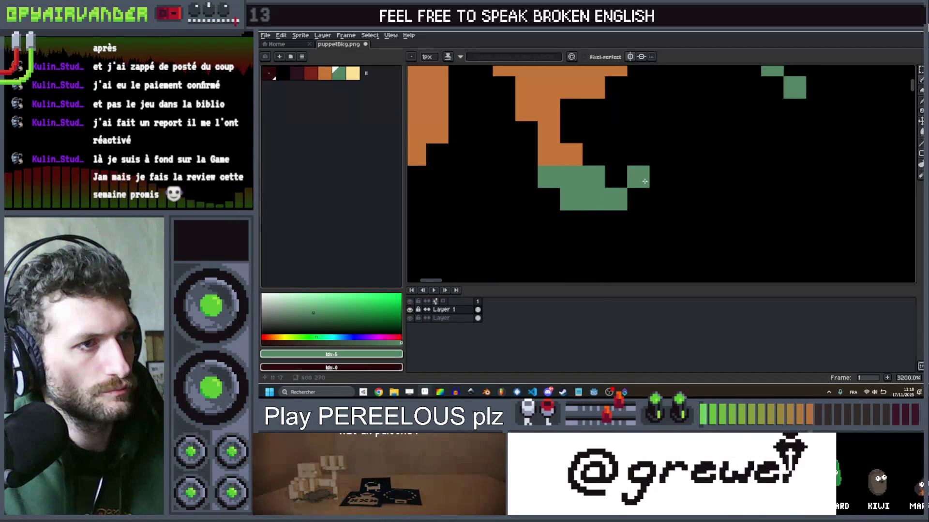
scroll(489, 100, down, 8)
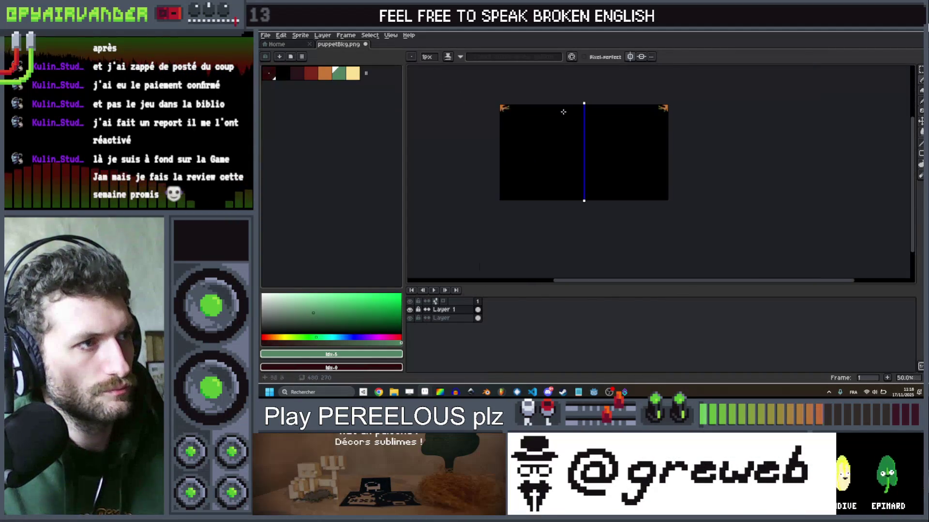
click(277, 44)
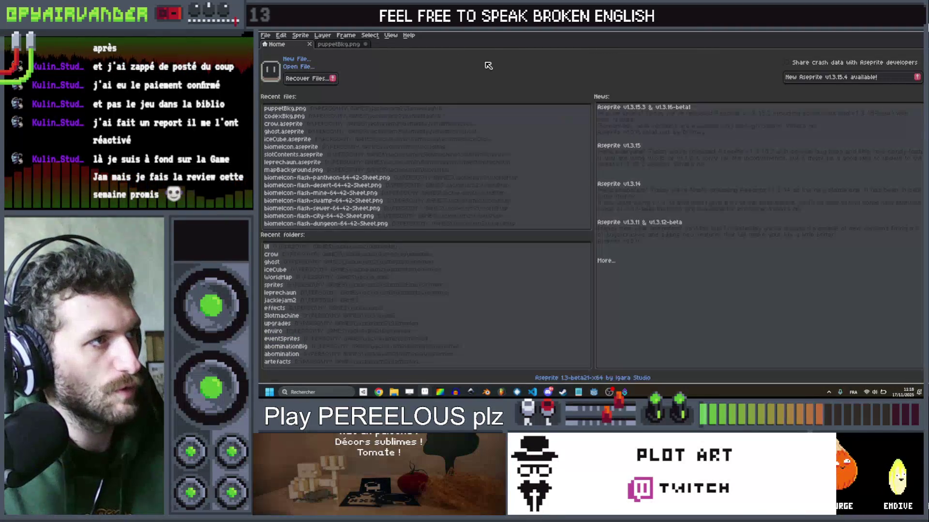
Step: Back on puppetBkg.png, add dark-red shading lines and pixels across the orange branch
click(338, 44)
scroll(581, 165, up, 4)
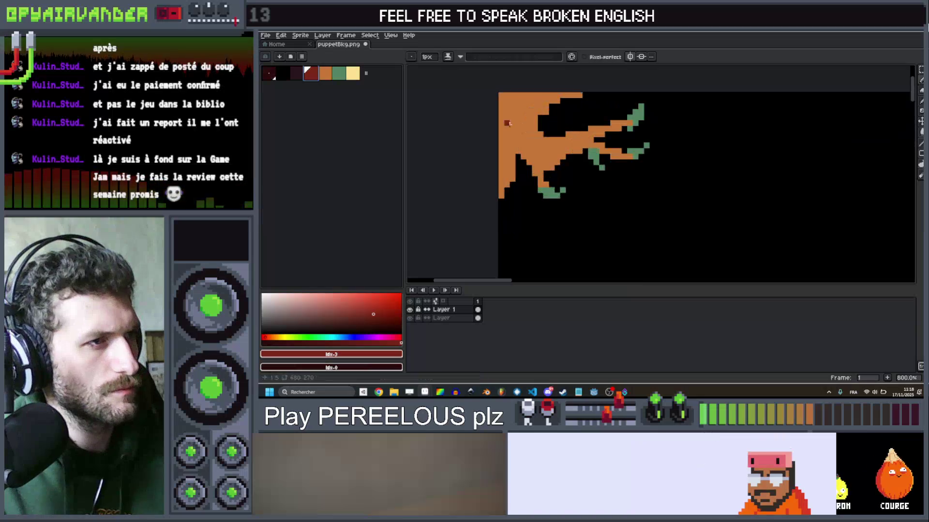
mouse_move(570, 167)
mouse_down()
mouse_move(541, 167)
mouse_move(556, 165)
mouse_up()
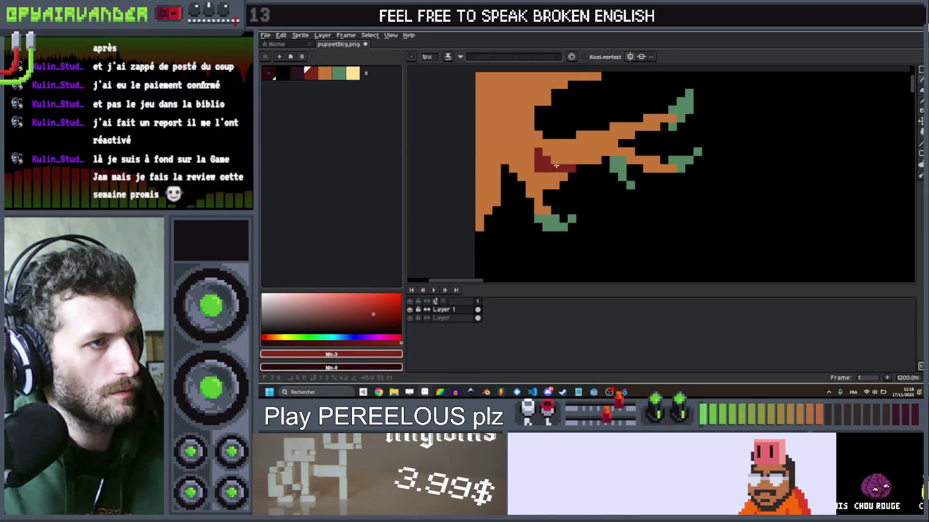
click(540, 185)
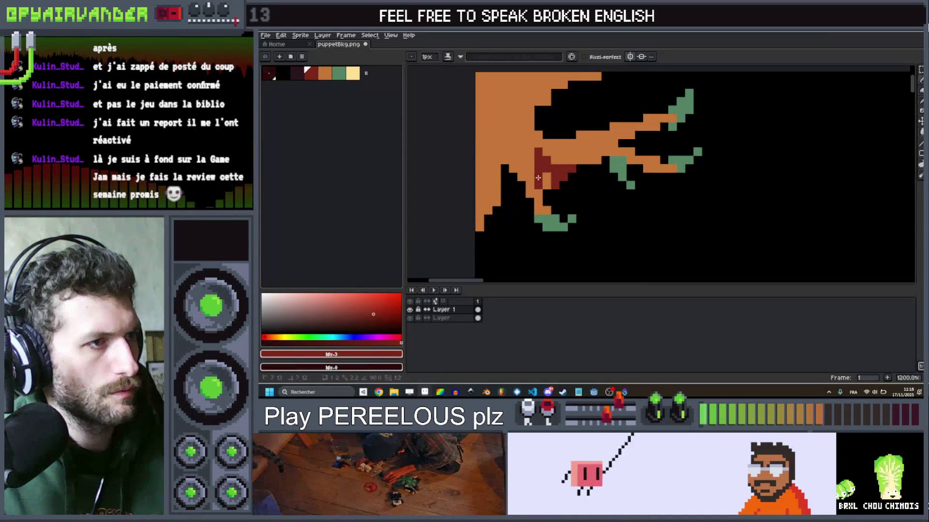
scroll(538, 185, up, 1)
mouse_move(578, 147)
mouse_down()
mouse_move(527, 157)
mouse_move(504, 187)
mouse_up()
Step: Add a diagonal dark-red run underneath and a dark-red run along the branch's top edge
scroll(542, 151, down, 1)
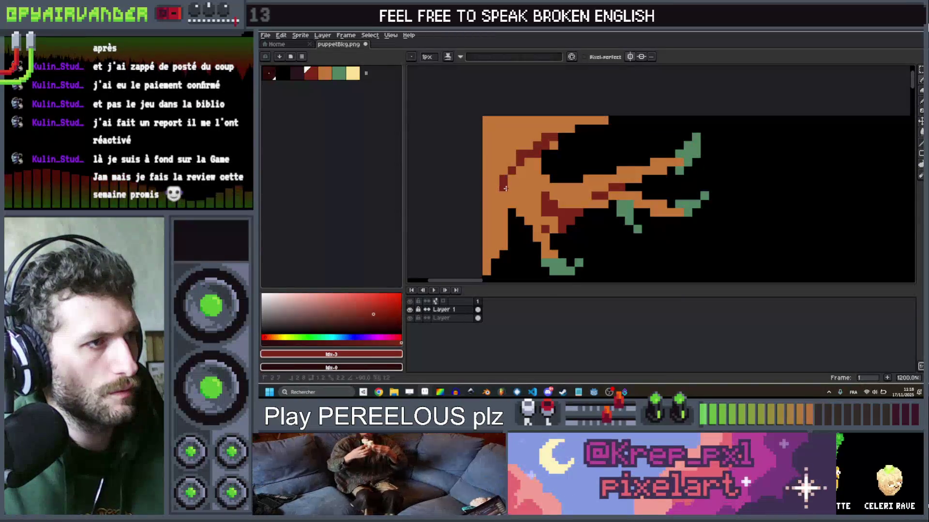
drag(526, 179, 533, 185)
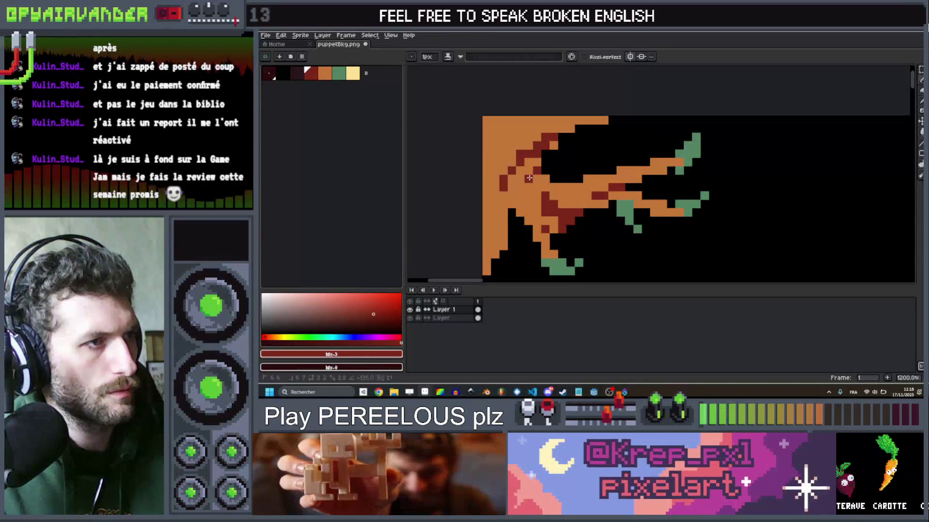
scroll(557, 135, down, 1)
scroll(561, 126, up, 1)
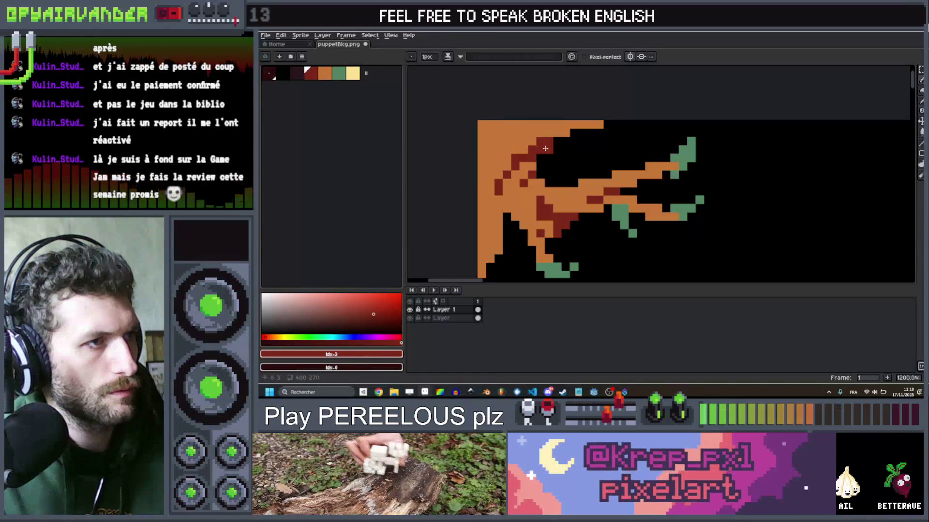
drag(547, 124, 574, 119)
click(568, 128)
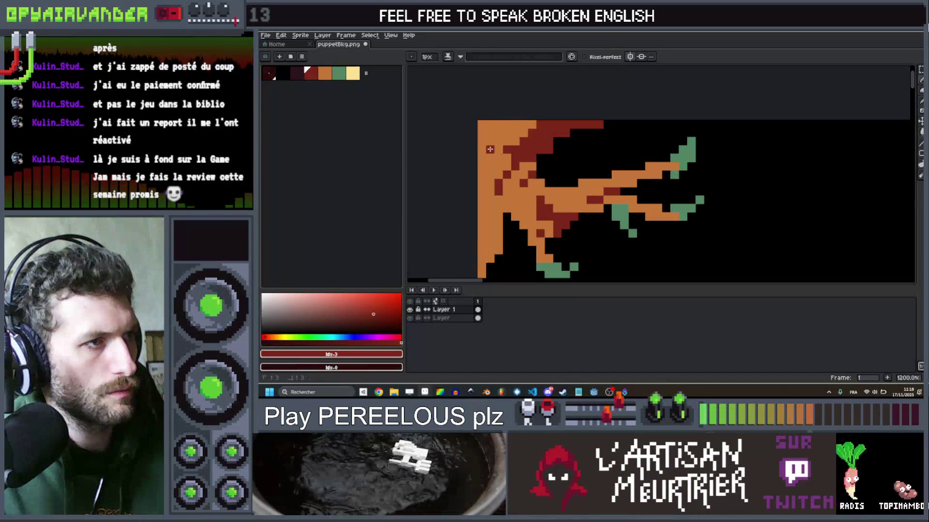
scroll(483, 166, down, 3)
scroll(490, 185, up, 3)
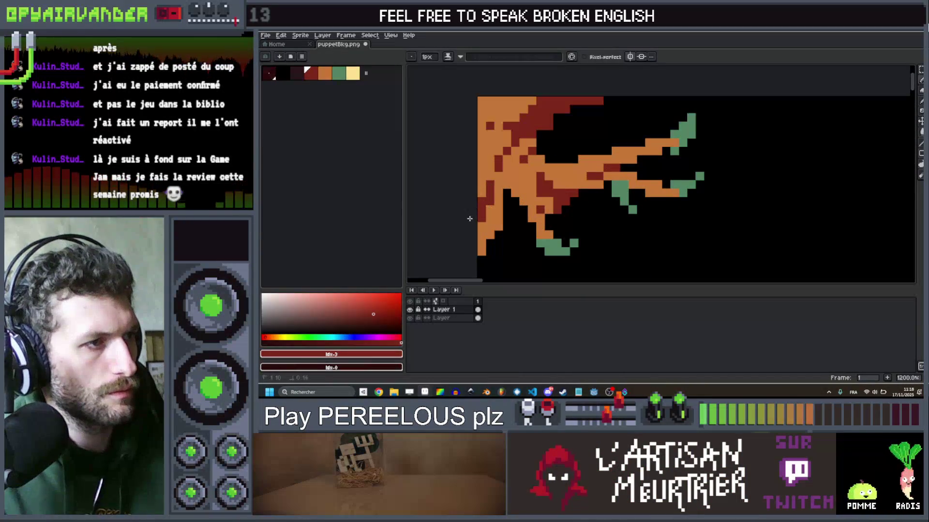
scroll(468, 230, down, 8)
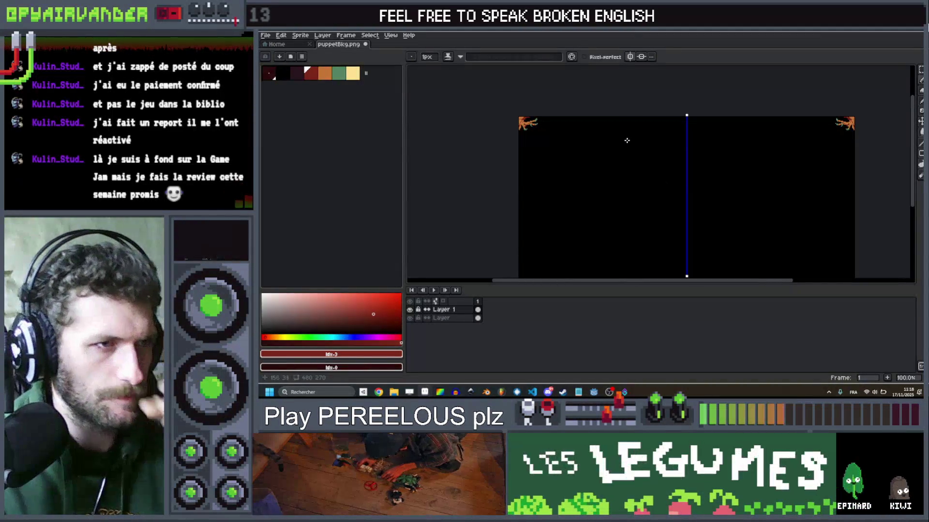
mouse_move(631, 136)
mouse_down()
mouse_move(652, 112)
mouse_move(623, 103)
mouse_up()
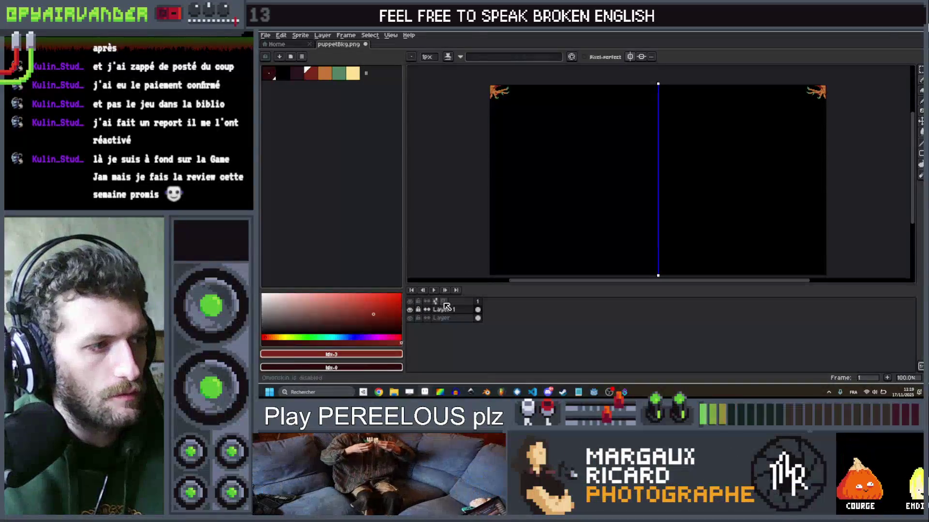
double_click(447, 311)
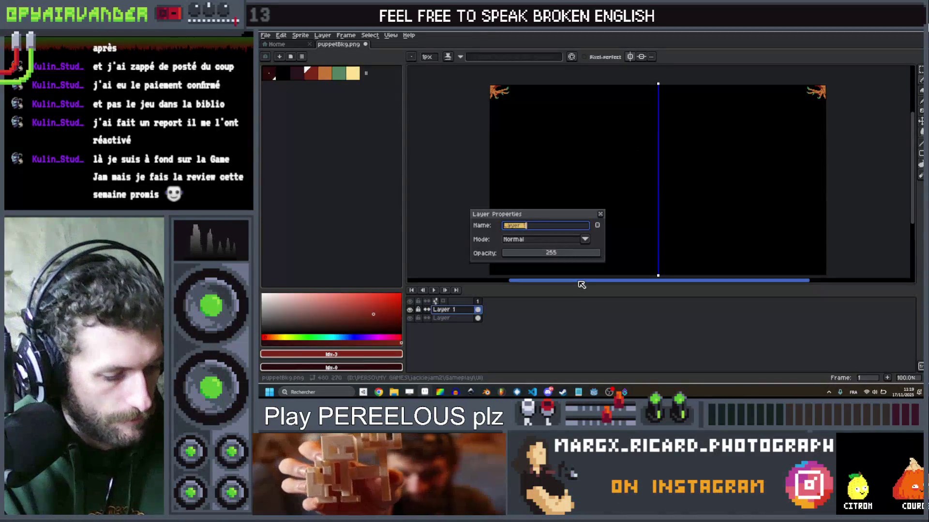
text(branches)
key(Return)
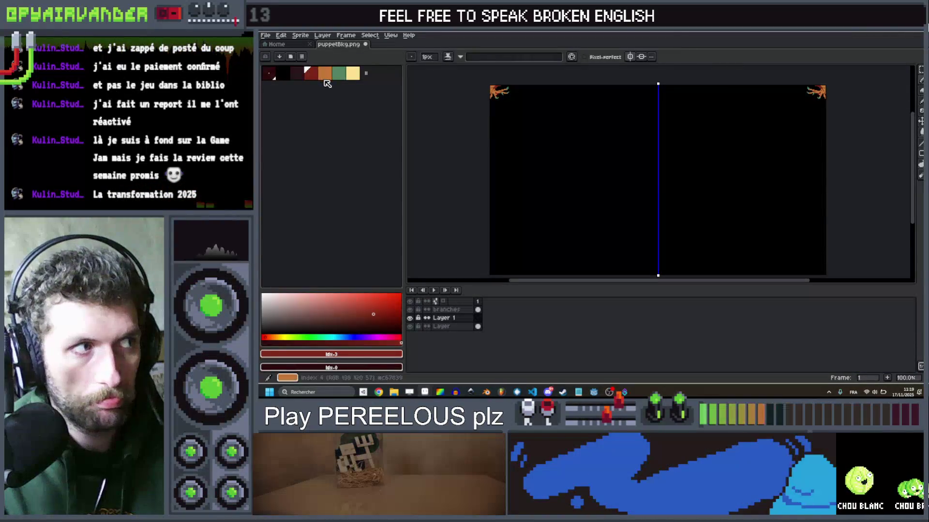
click(325, 80)
drag(640, 135, 632, 141)
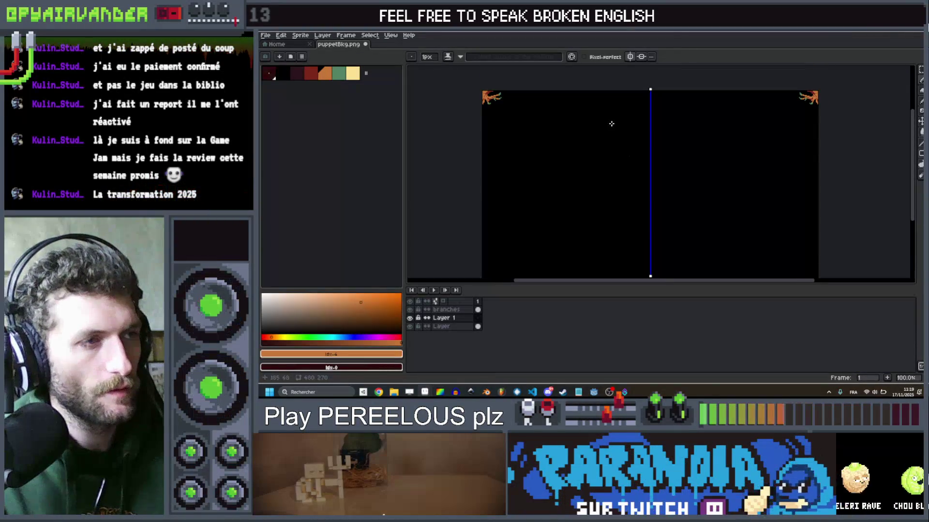
scroll(647, 143, up, 7)
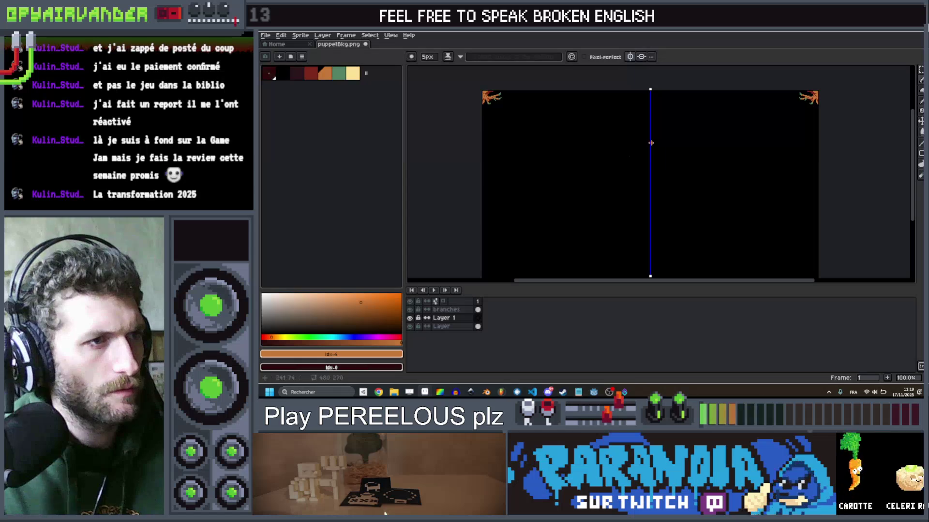
scroll(650, 143, down, 2)
drag(651, 143, 785, 139)
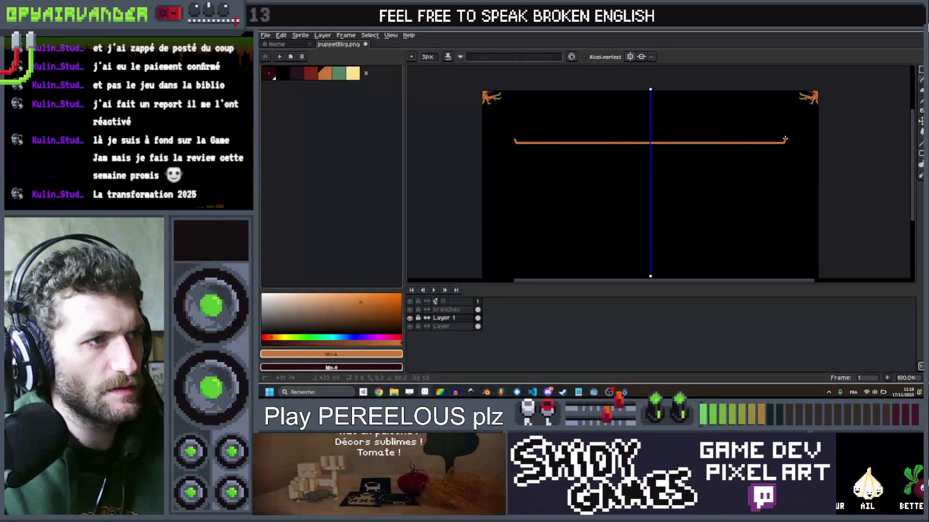
scroll(784, 129, down, 2)
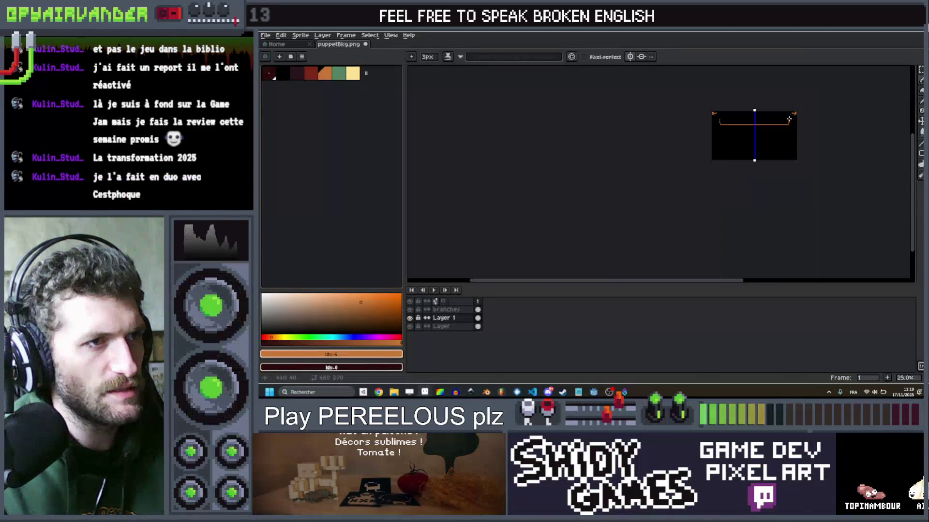
scroll(763, 125, up, 2)
scroll(763, 131, down, 2)
scroll(764, 141, up, 2)
scroll(763, 144, down, 2)
scroll(763, 144, up, 2)
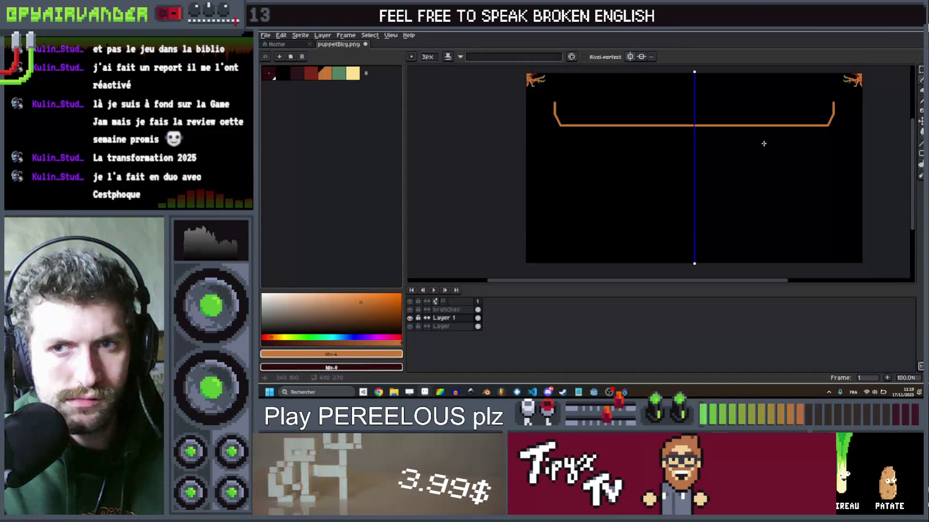
scroll(763, 143, down, 2)
scroll(763, 144, up, 2)
scroll(782, 127, down, 2)
scroll(792, 119, up, 2)
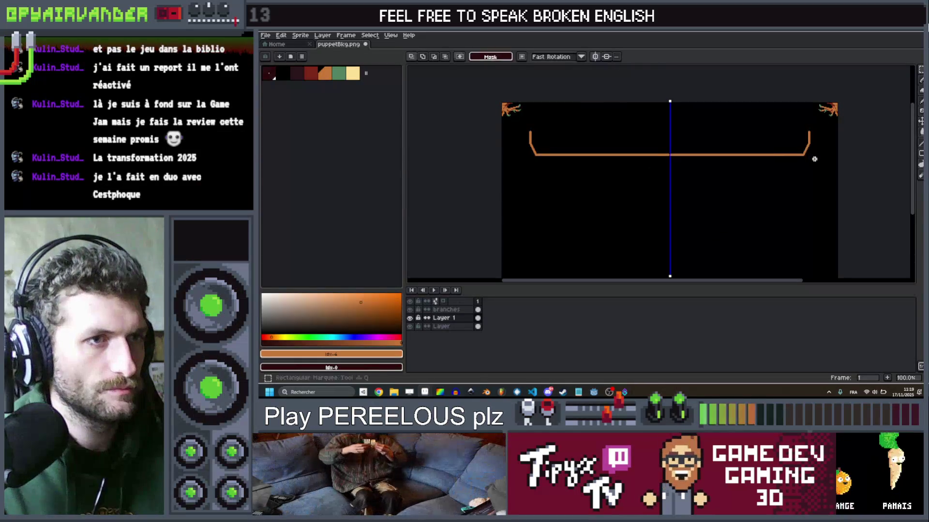
click(600, 57)
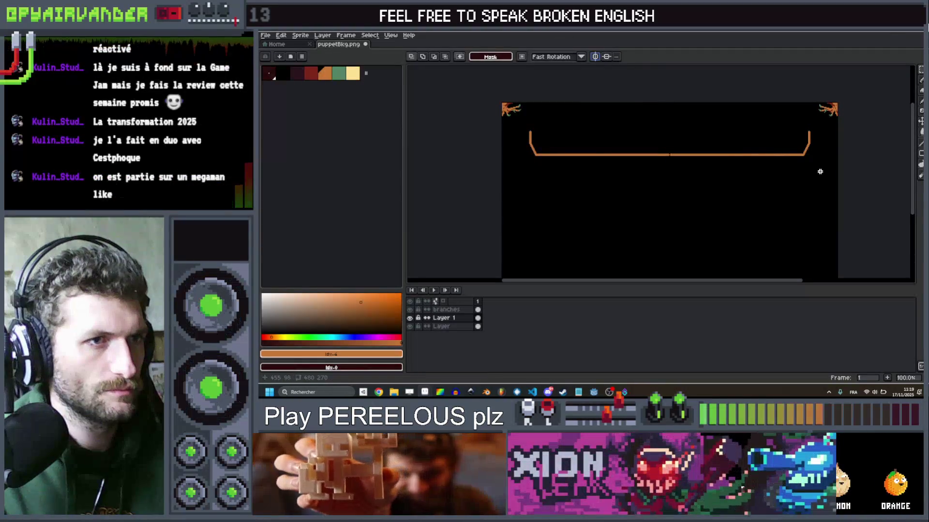
drag(722, 116, 738, 127)
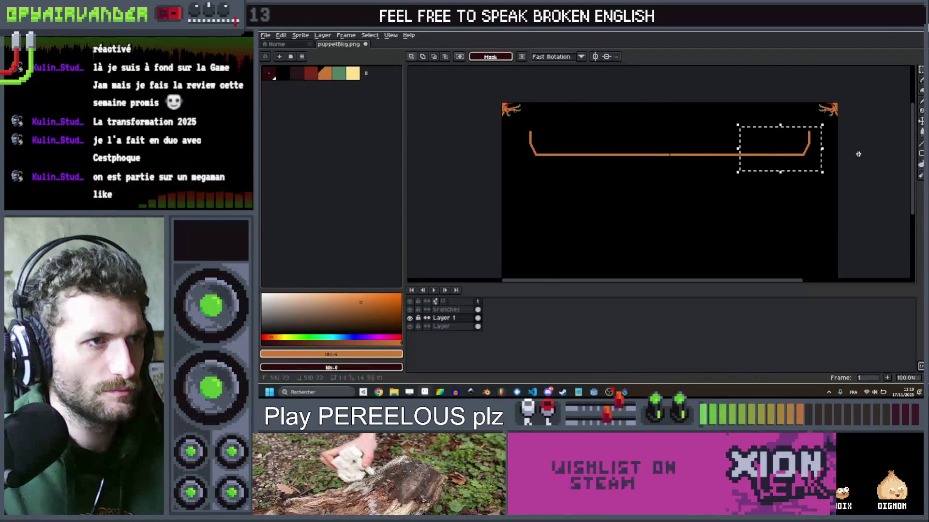
scroll(641, 127, up, 2)
click(594, 56)
scroll(686, 167, up, 3)
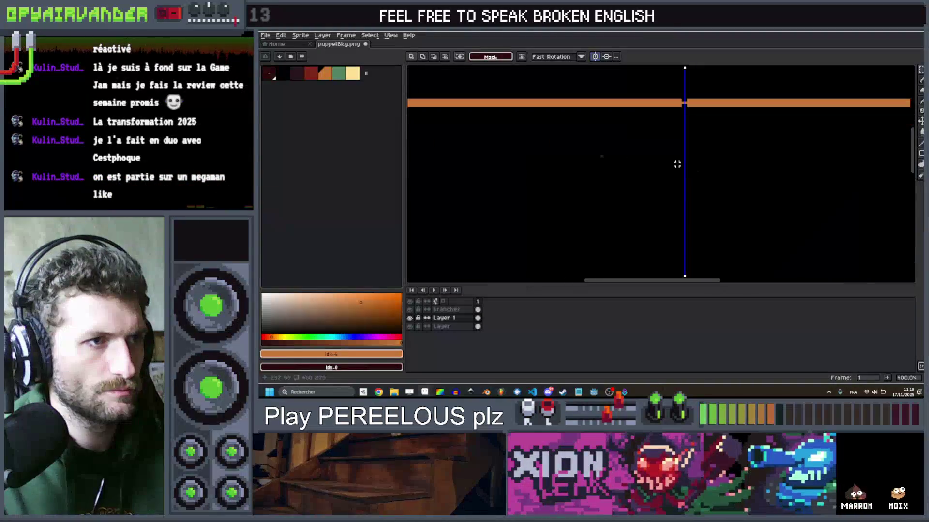
key(b)
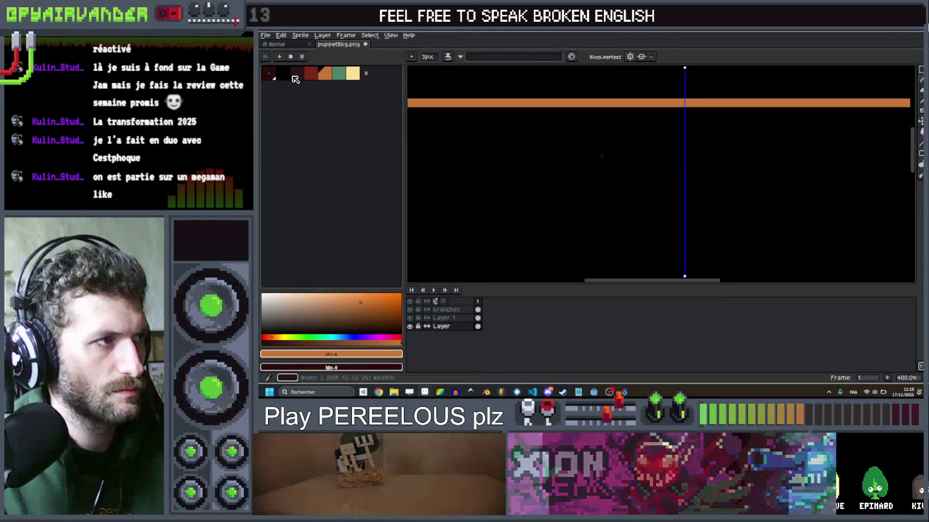
Step: Select the dark palette colour with a 1px brush, zoom out, then switch to the browser
alt+click(588, 164)
scroll(605, 156, down, 1)
key(minus)
key(minus)
key(minus)
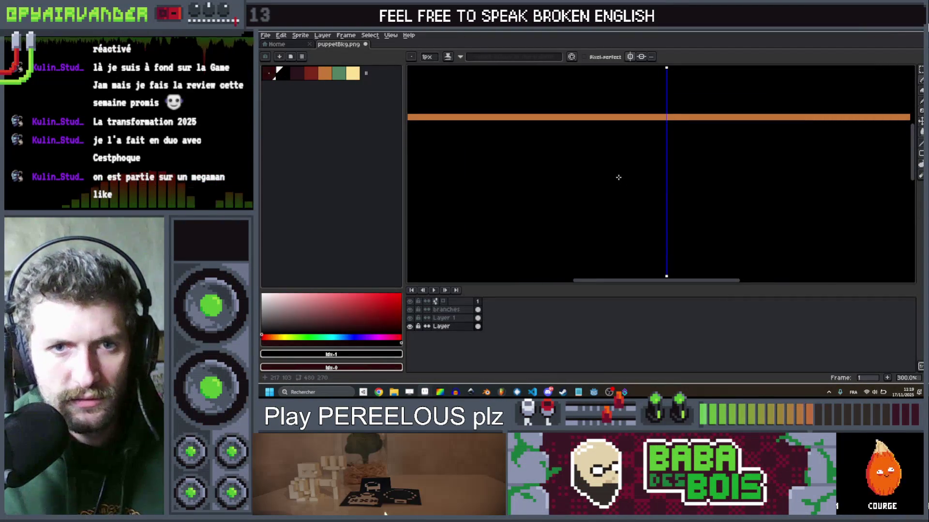
scroll(618, 178, down, 2)
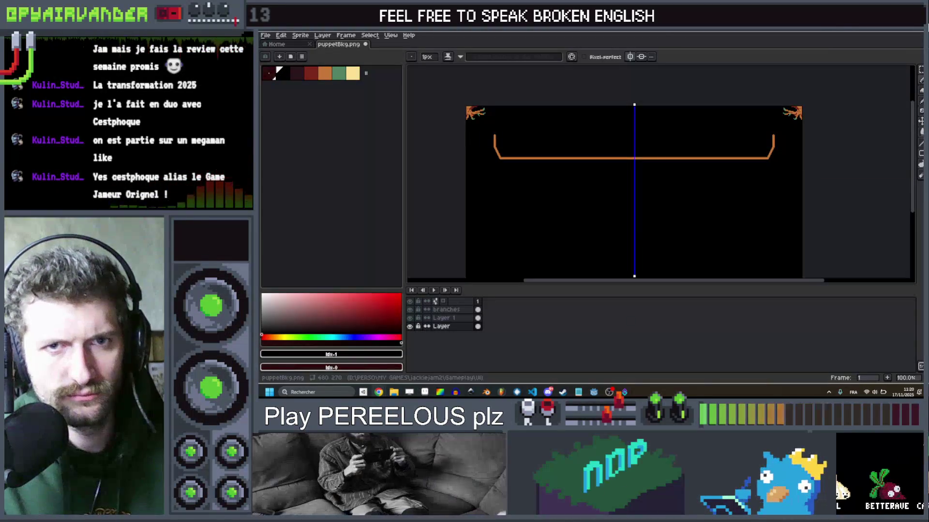
key(alt+Tab)
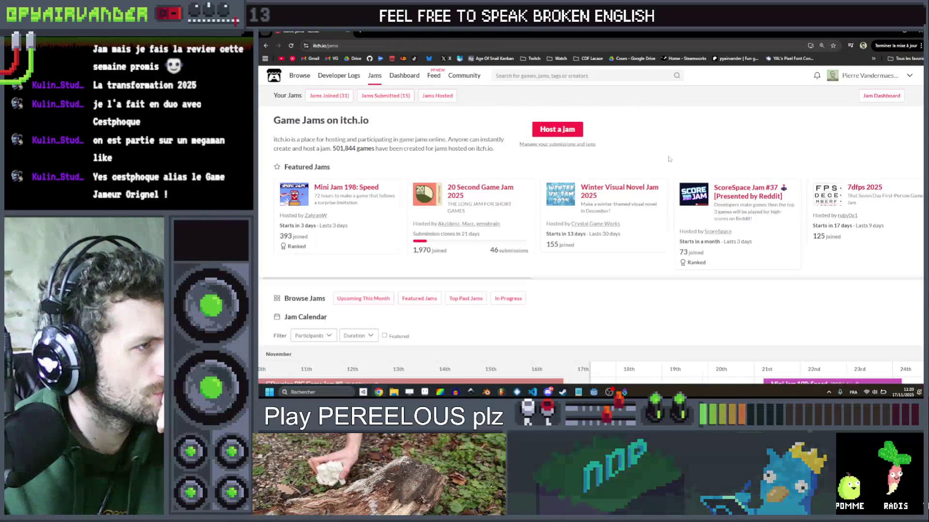
Step: Scroll down the itch.io Jam Calendar toward the November jams
scroll(673, 156, down, 5)
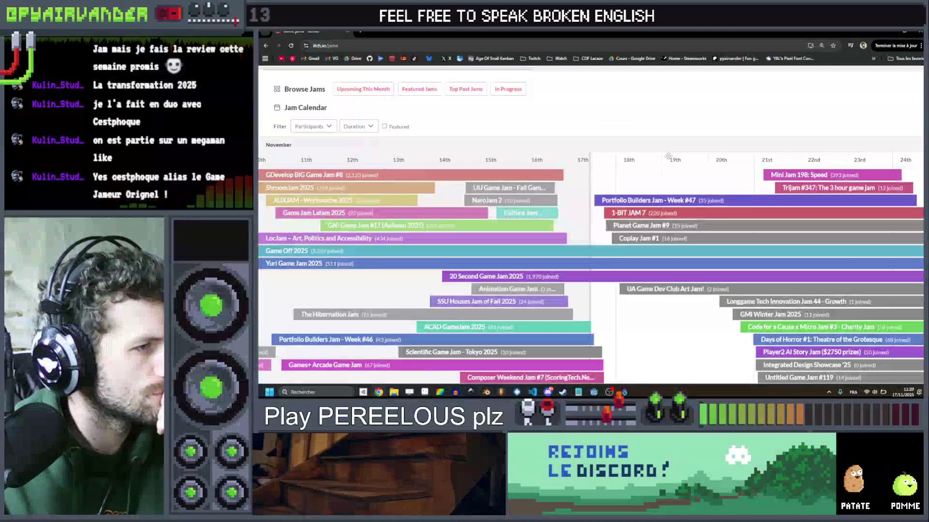
scroll(668, 156, down, 4)
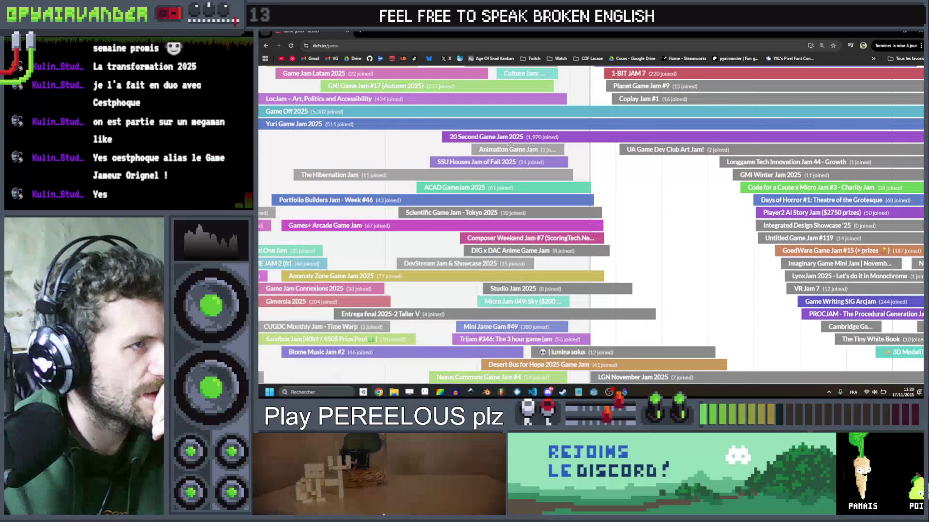
scroll(609, 140, right, 7)
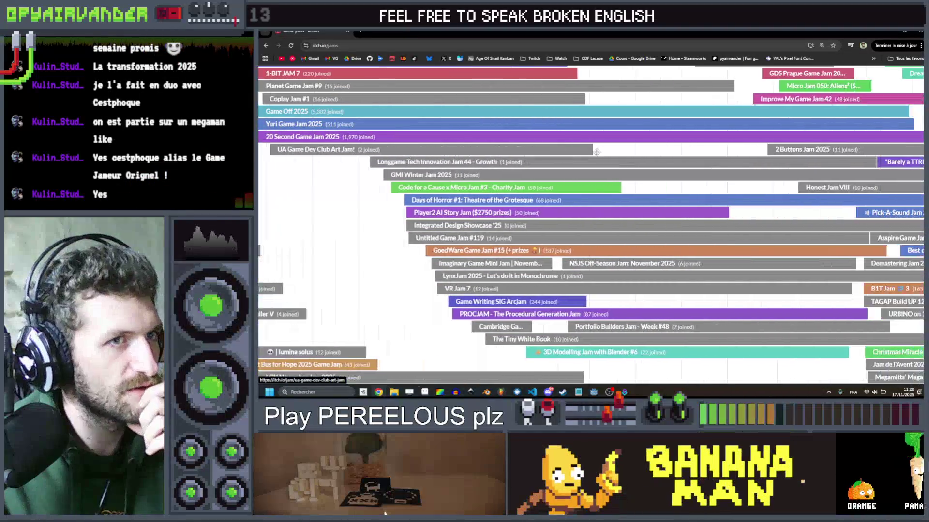
scroll(596, 152, left, 8)
scroll(605, 153, down, 3)
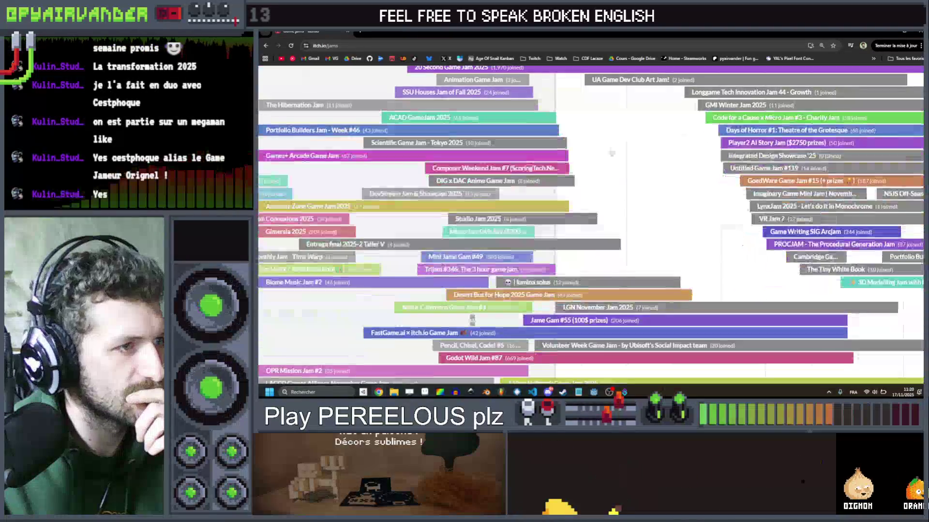
scroll(612, 154, down, 1)
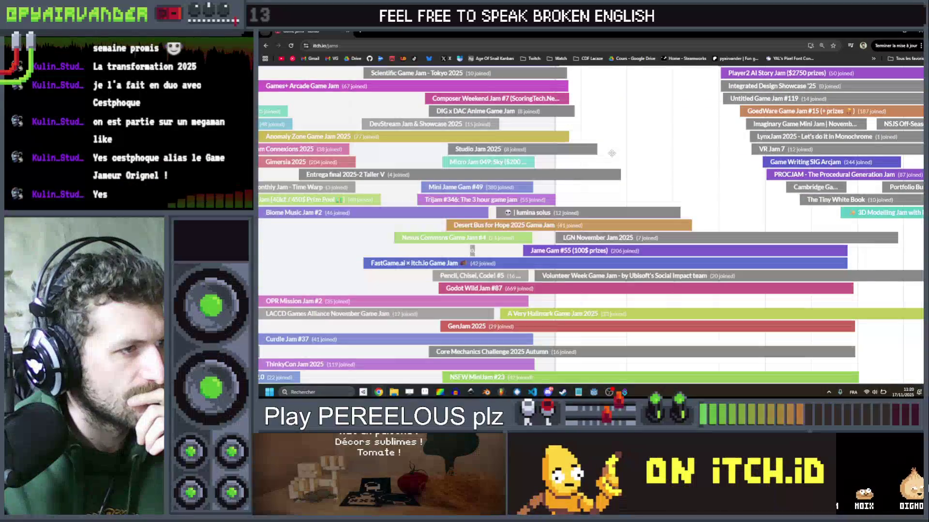
scroll(612, 153, down, 1)
scroll(612, 153, down, 2)
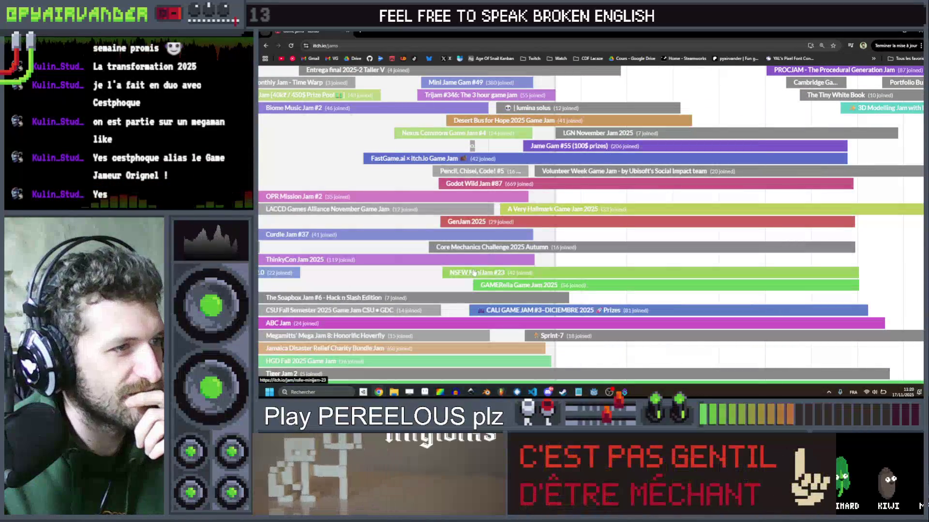
scroll(585, 257, down, 2)
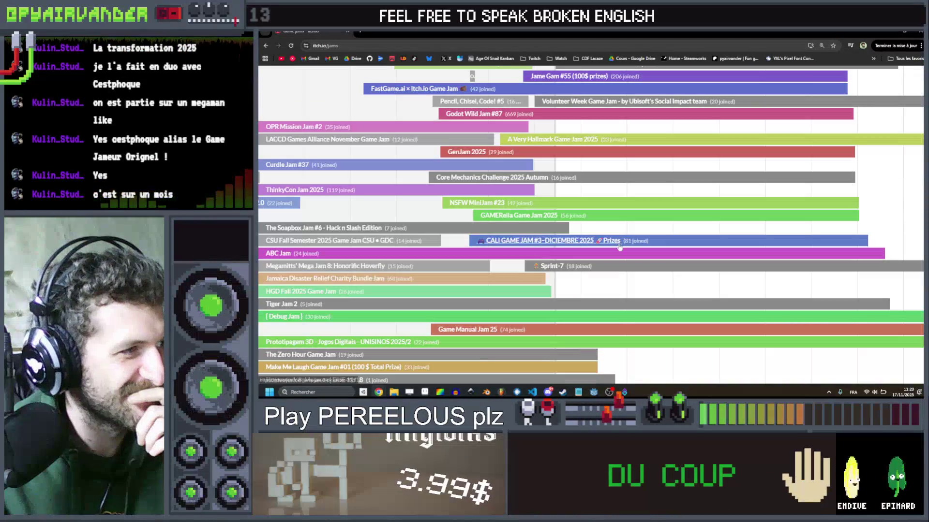
scroll(619, 245, down, 1)
scroll(618, 242, down, 1)
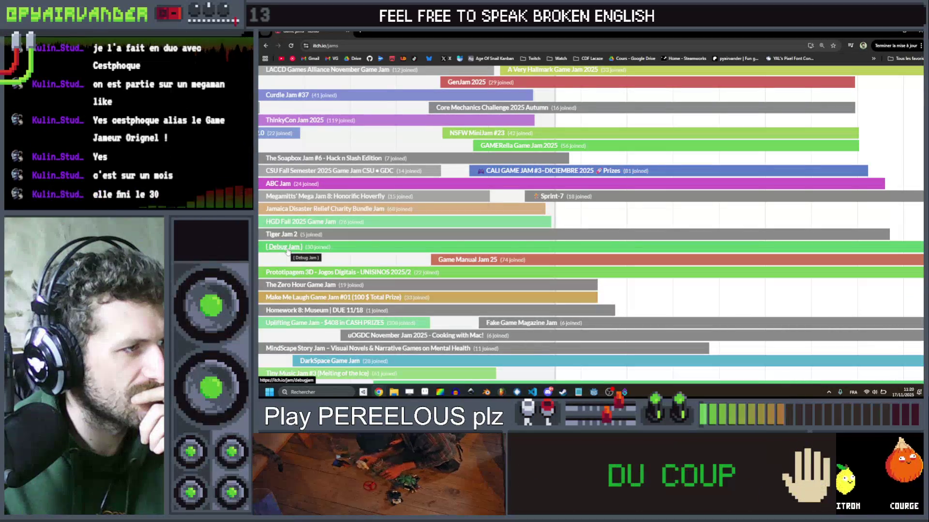
scroll(564, 241, down, 4)
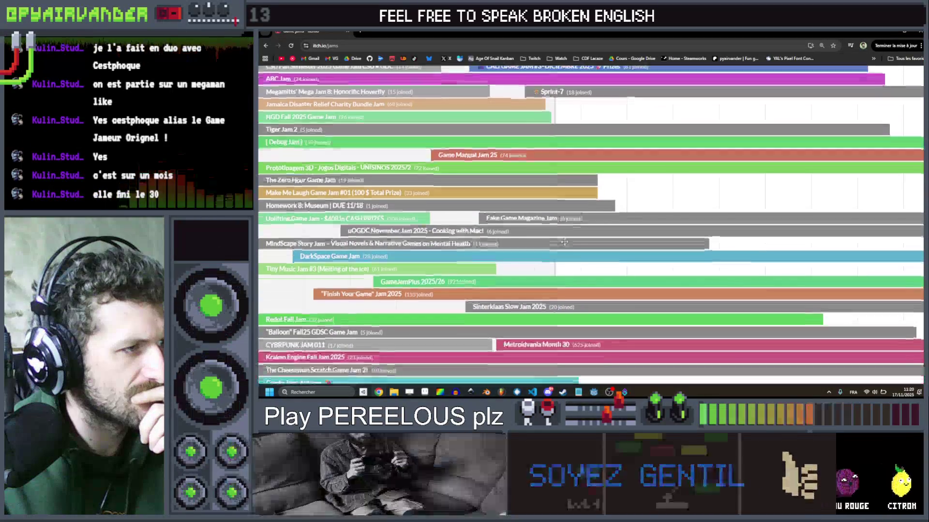
scroll(564, 242, down, 3)
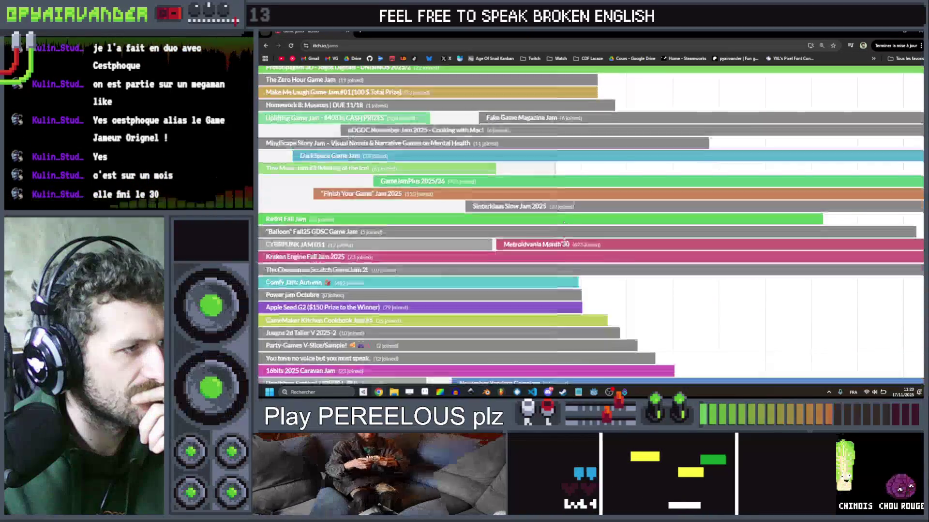
scroll(564, 241, down, 2)
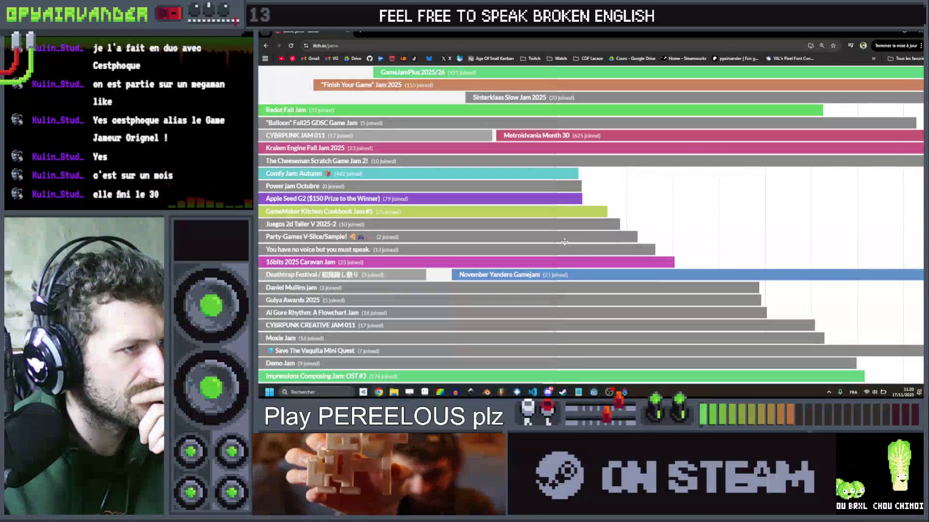
scroll(564, 242, down, 1)
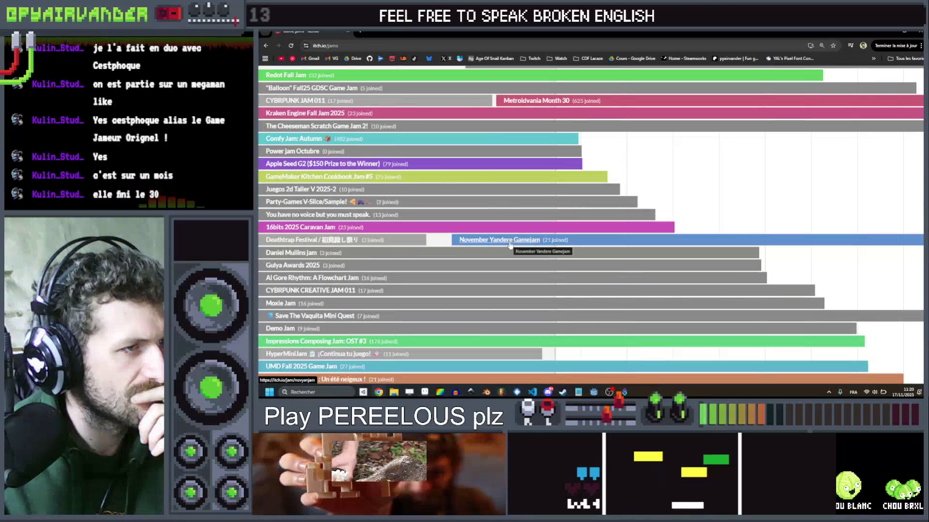
scroll(509, 246, down, 2)
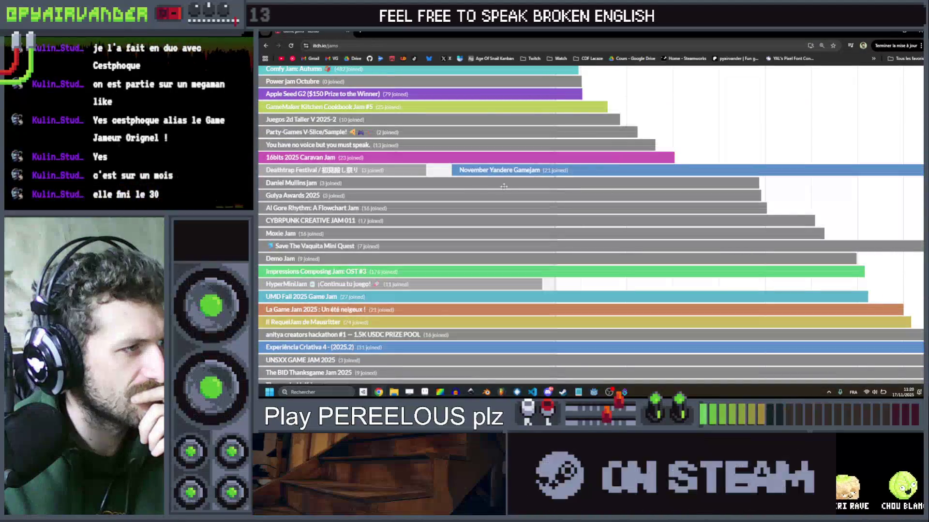
Step: View and close the November Yandere Gamejam page, then open Transformation Game Jam 2025
click(486, 172)
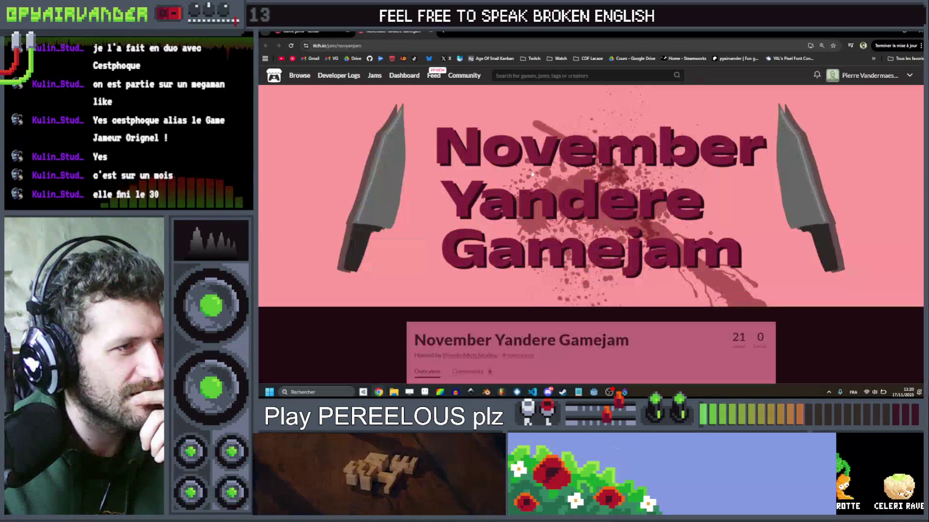
scroll(531, 174, down, 4)
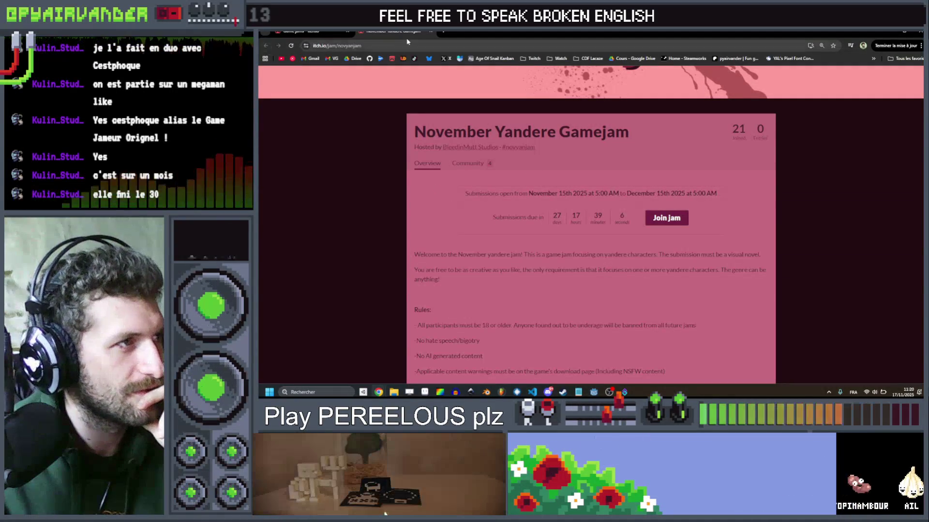
click(430, 35)
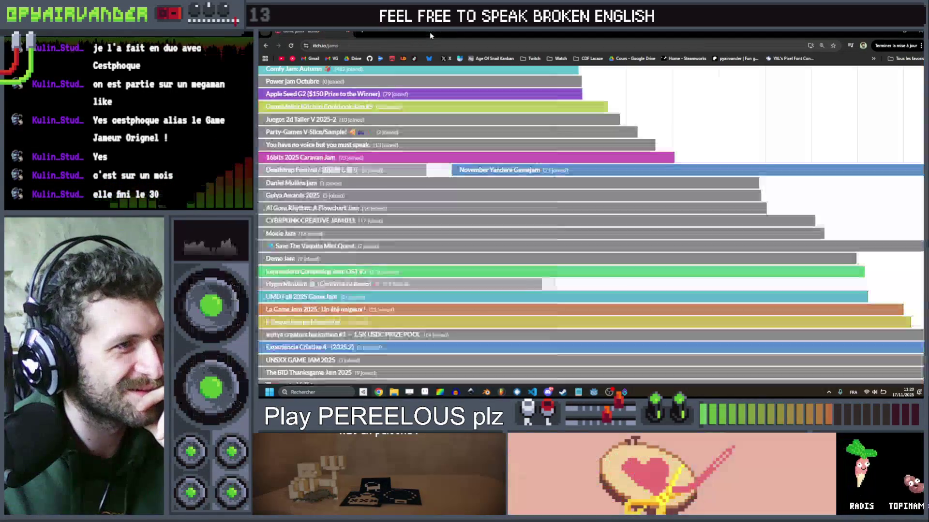
scroll(478, 228, down, 3)
scroll(478, 227, down, 2)
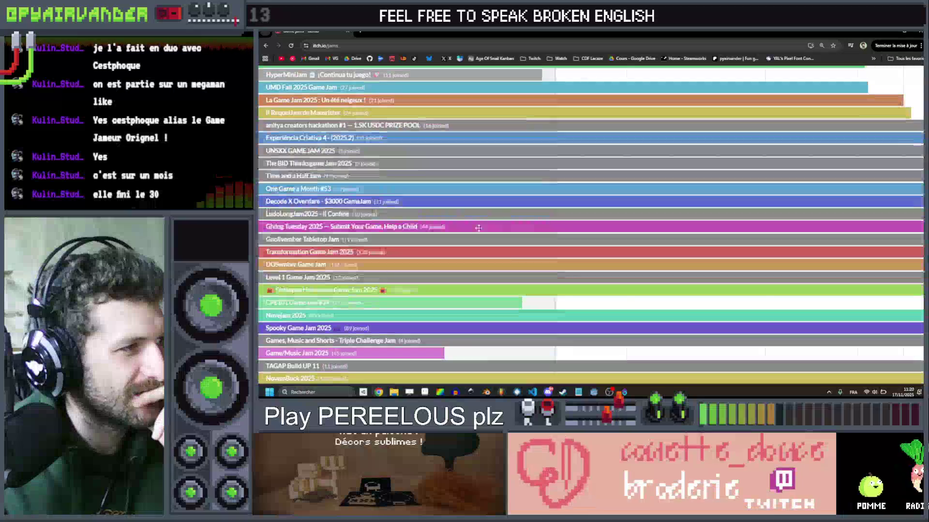
click(336, 253)
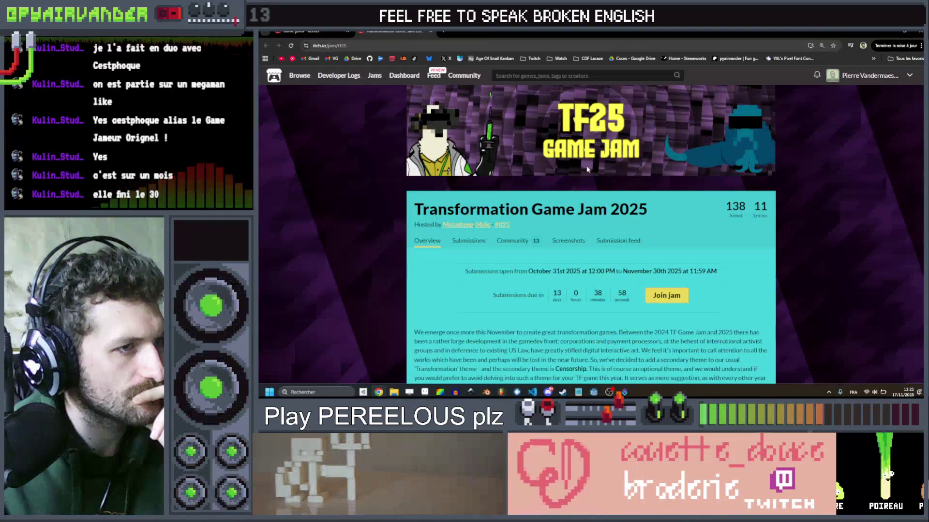
scroll(587, 169, down, 1)
scroll(587, 168, down, 3)
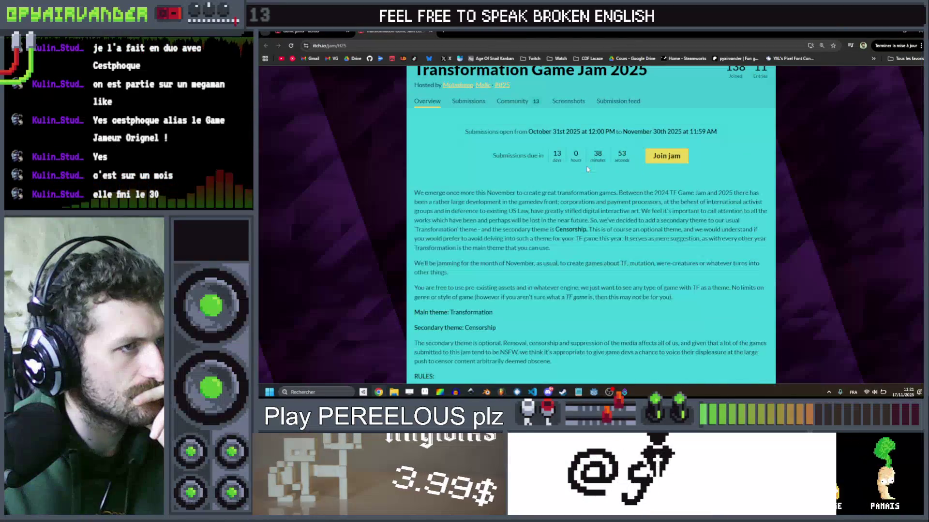
scroll(587, 169, down, 1)
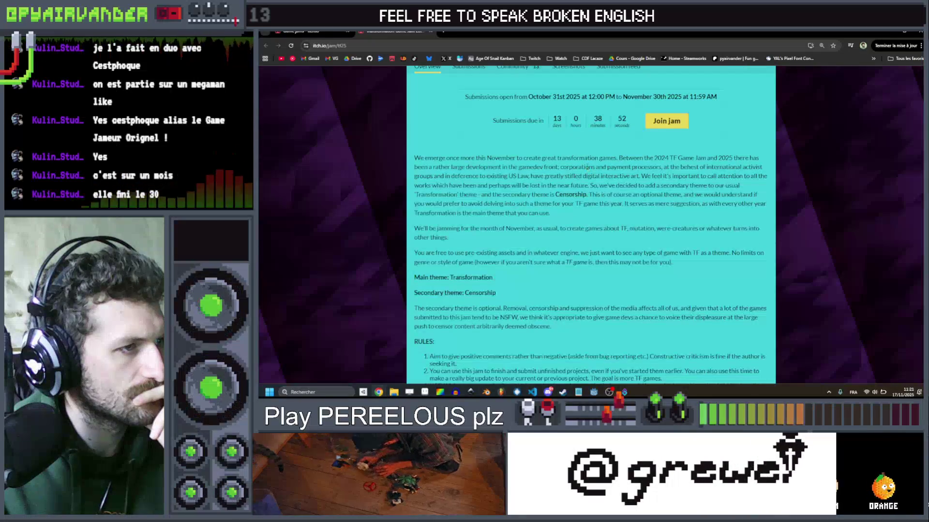
scroll(587, 167, down, 1)
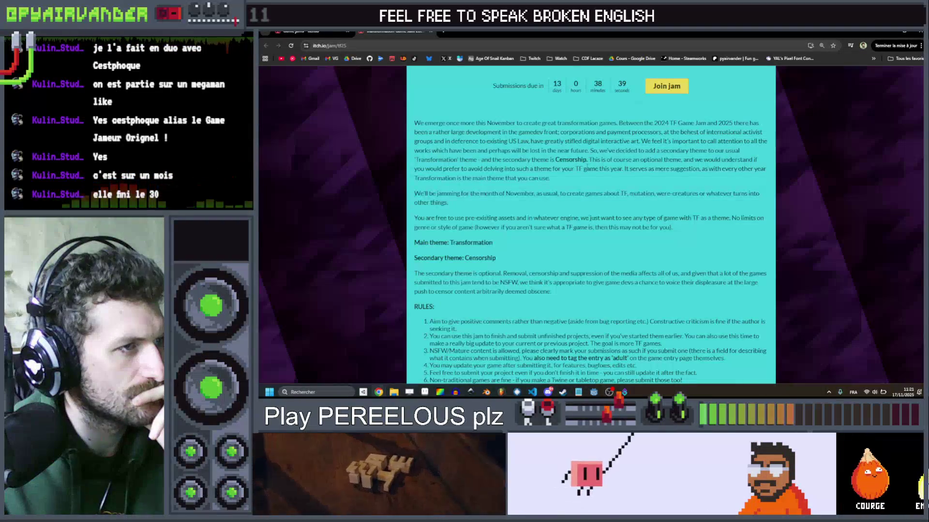
scroll(587, 166, down, 1)
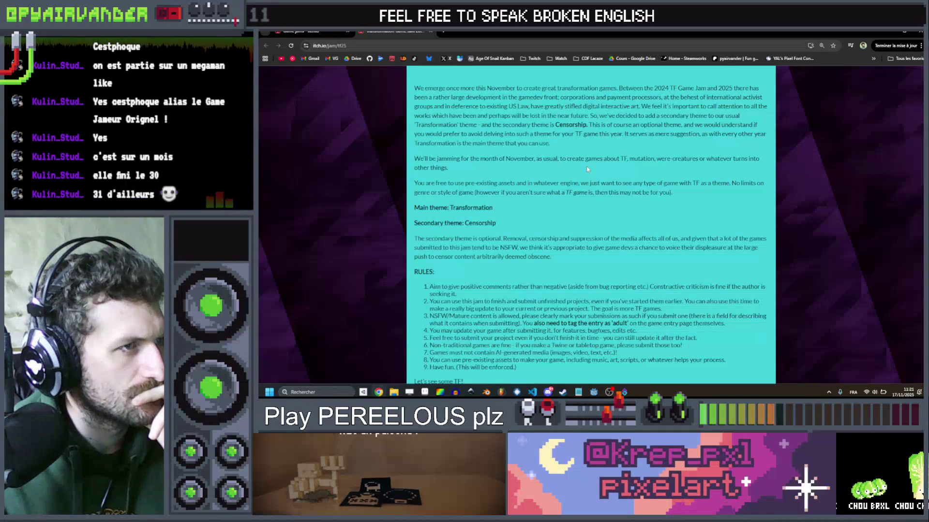
scroll(588, 169, down, 1)
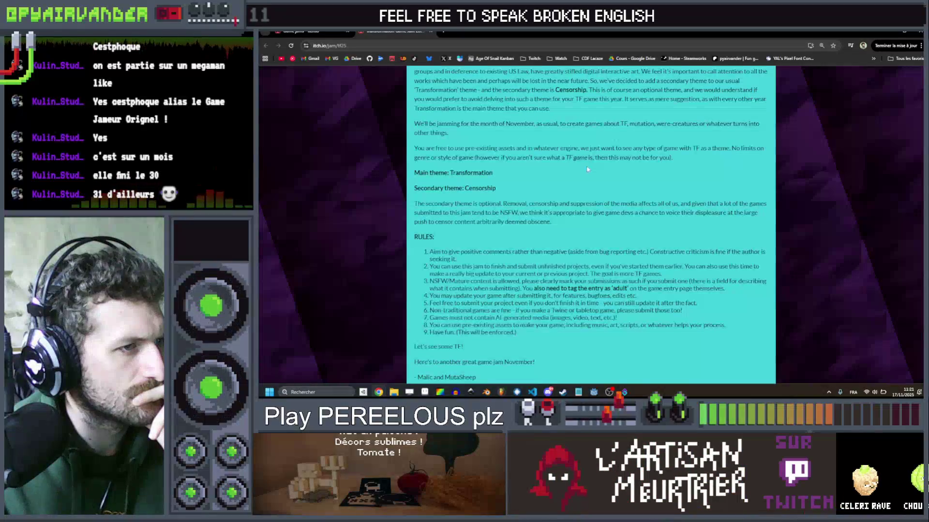
scroll(588, 169, up, 5)
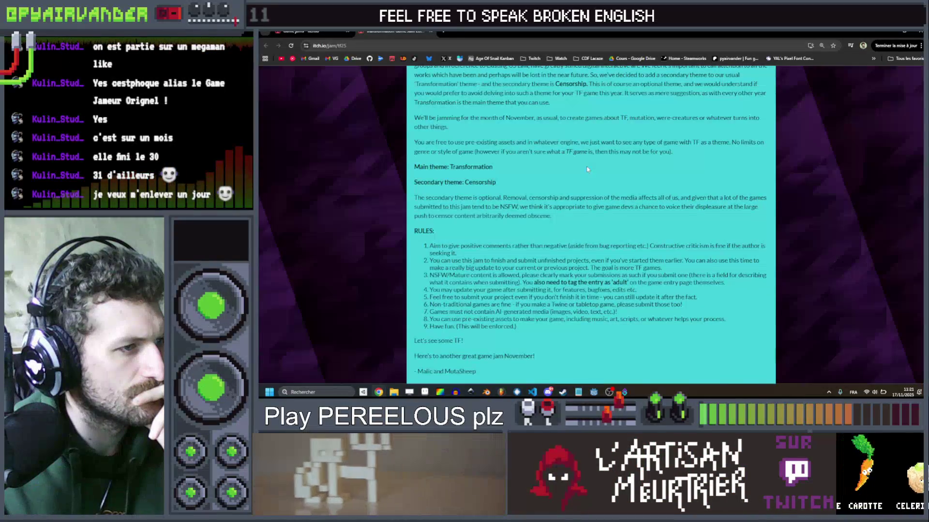
scroll(587, 169, up, 3)
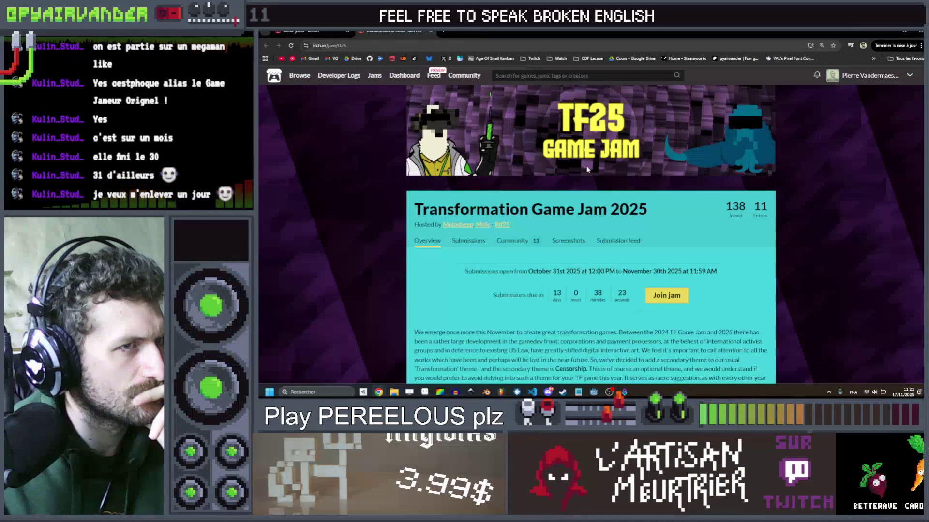
scroll(588, 169, down, 4)
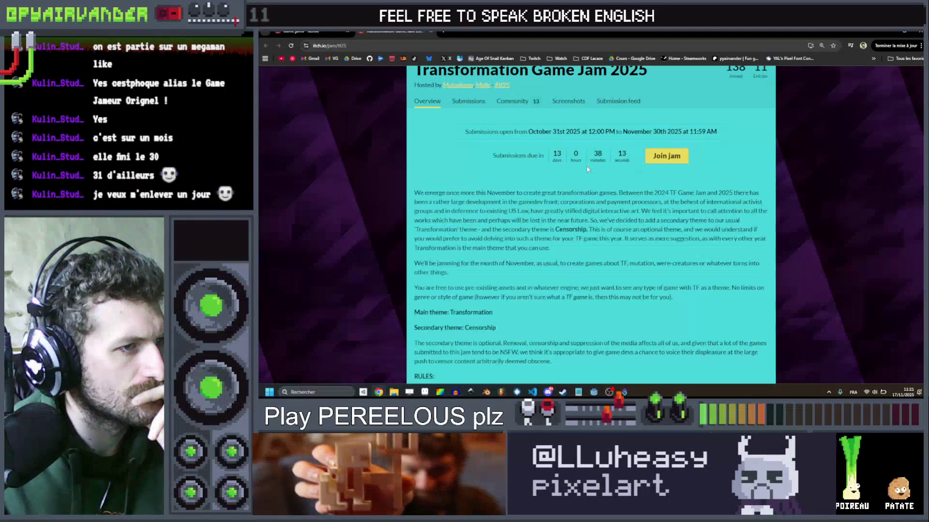
scroll(588, 169, down, 2)
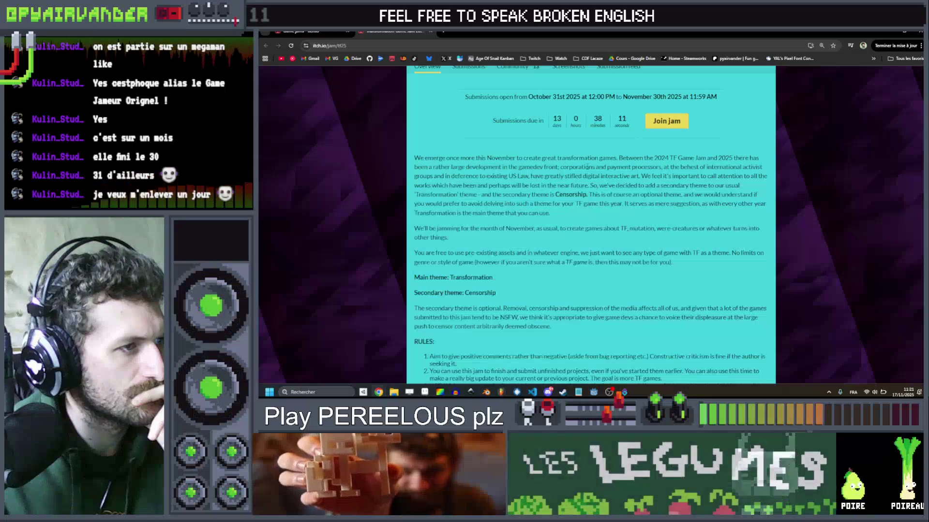
scroll(752, 185, up, 5)
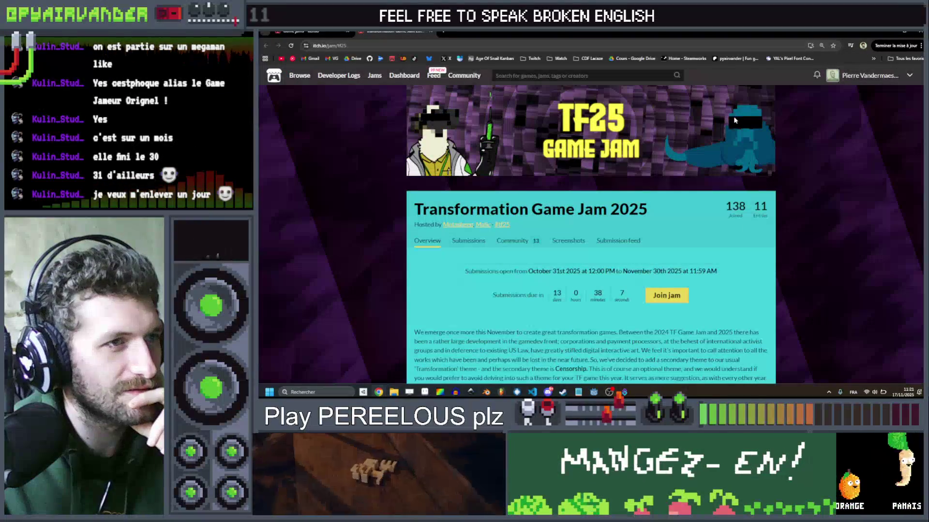
click(515, 242)
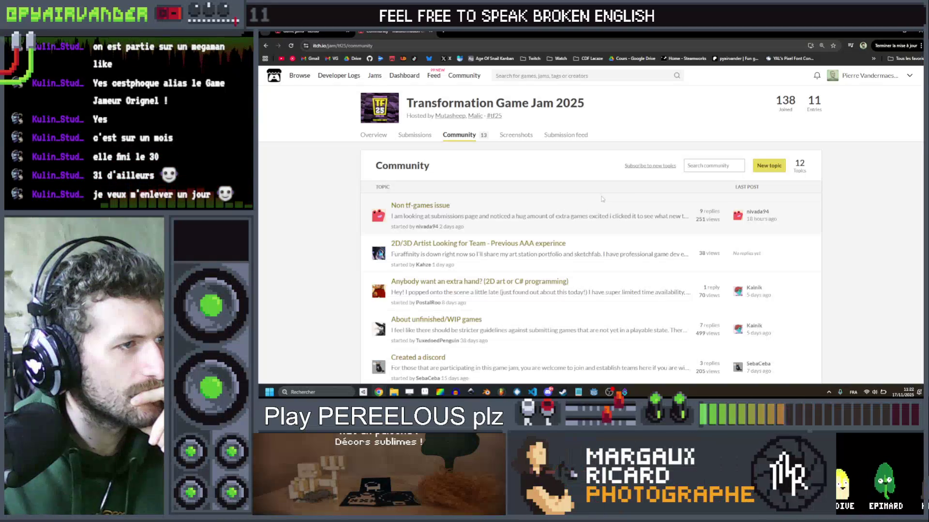
Step: Read through the 'Question about AI usage in game' community topic
scroll(602, 199, down, 2)
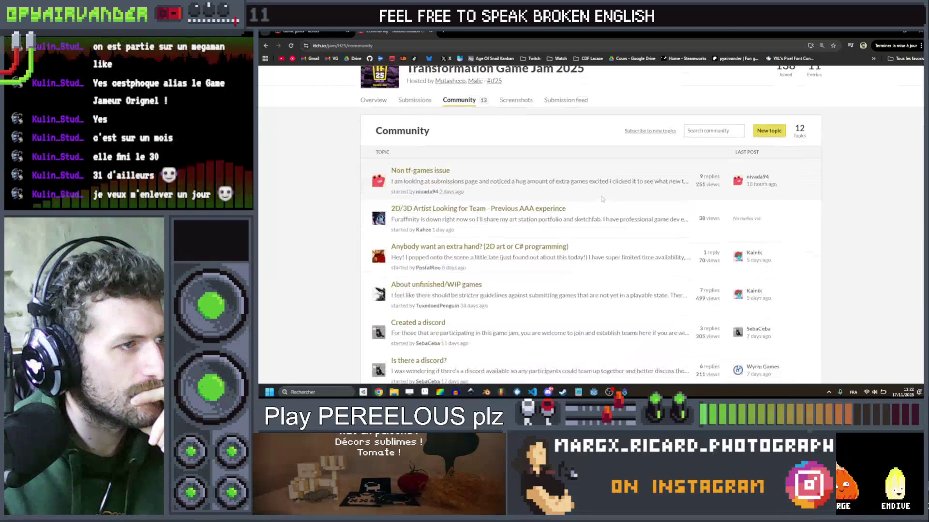
scroll(601, 198, down, 3)
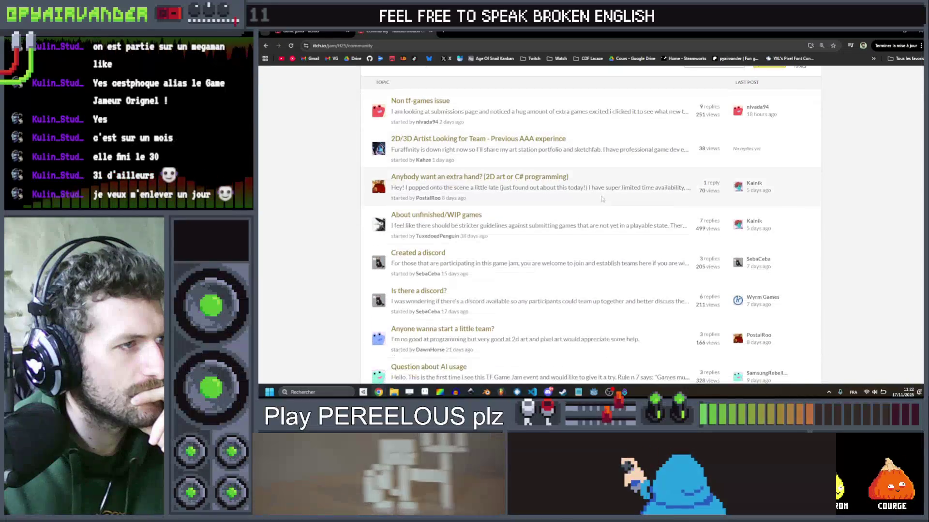
scroll(602, 199, down, 3)
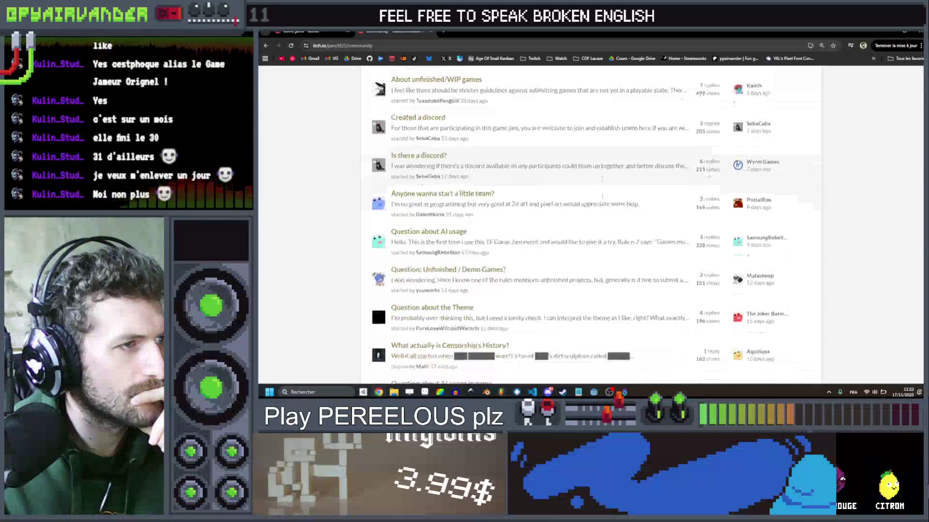
scroll(600, 199, down, 2)
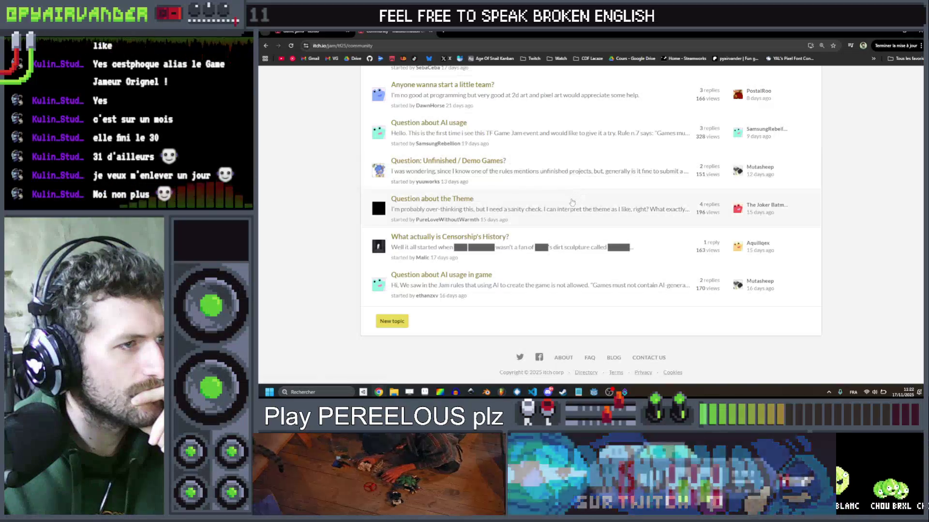
scroll(572, 202, down, 1)
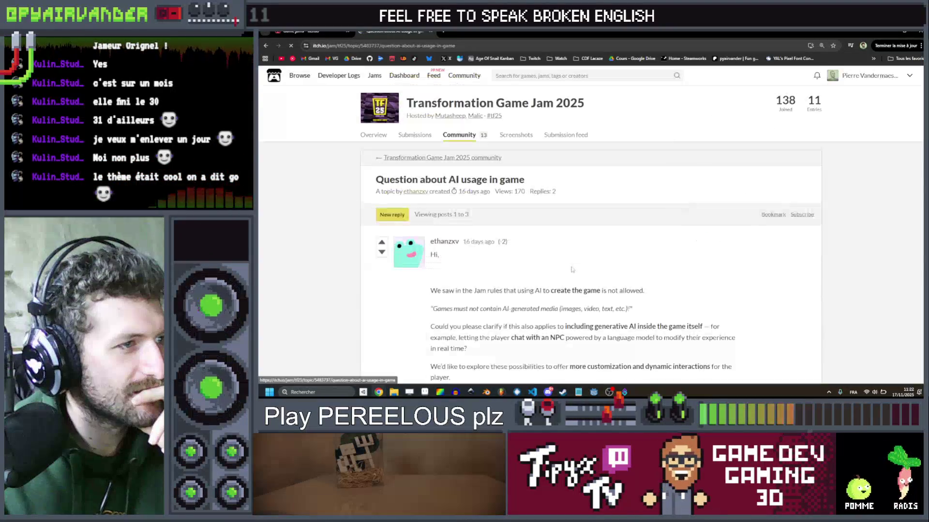
scroll(602, 251, down, 2)
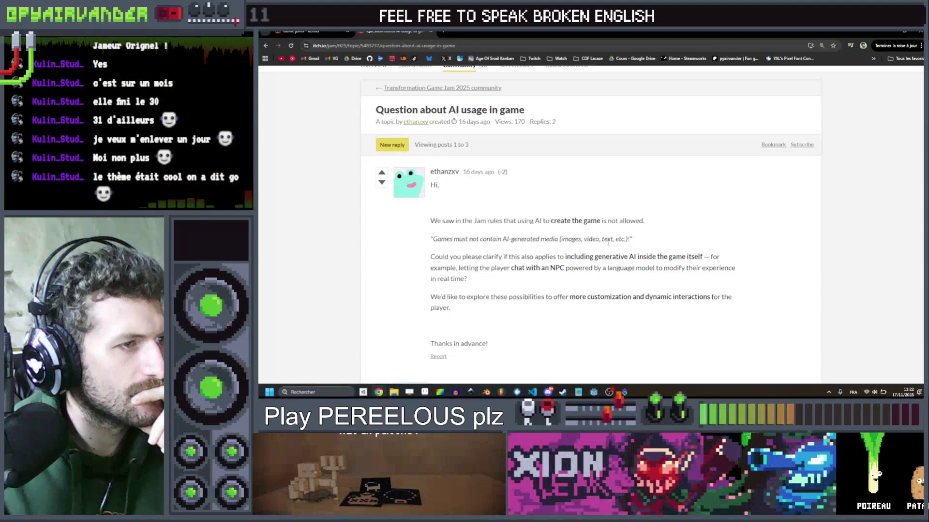
scroll(608, 242, down, 2)
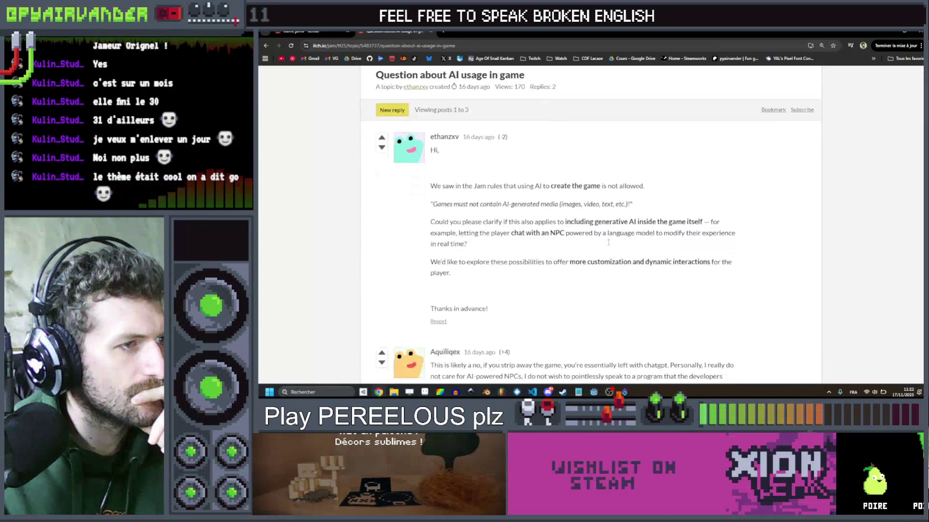
scroll(608, 246, down, 1)
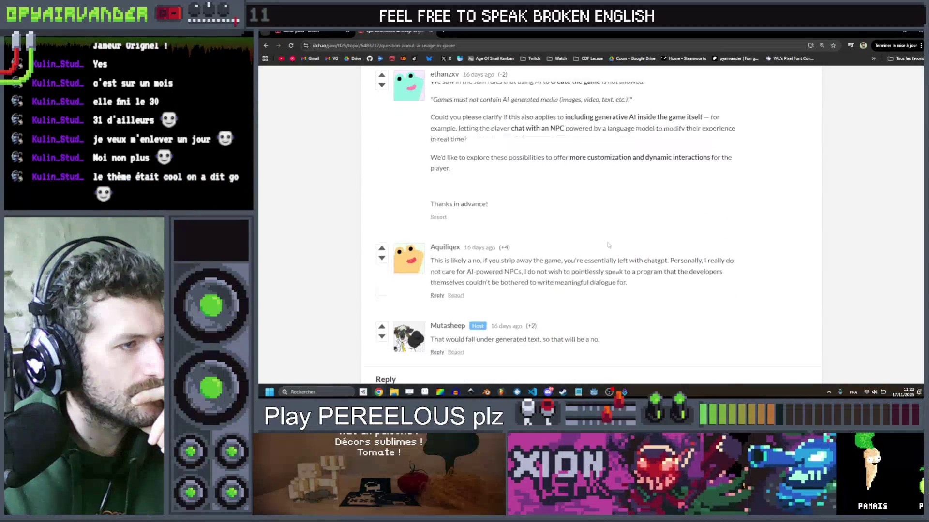
scroll(600, 242, down, 2)
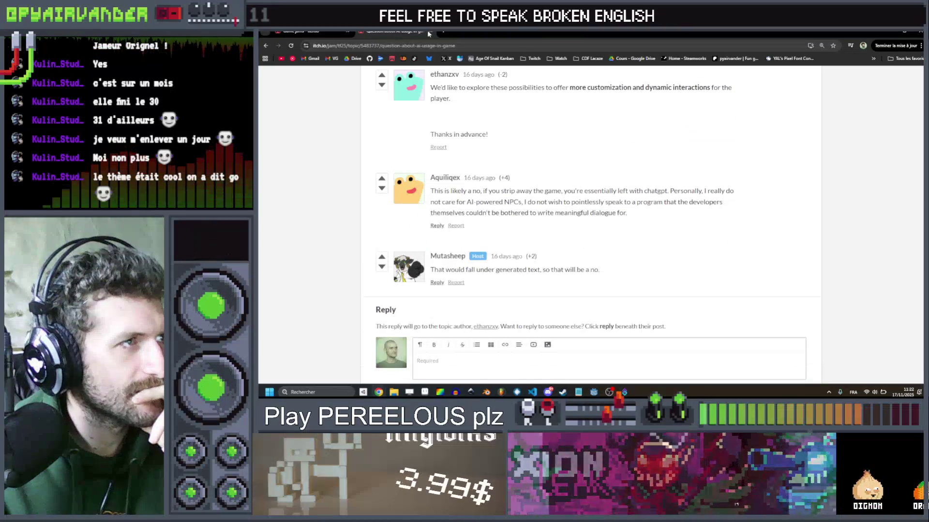
Step: Close the topic and bring puppetBkg.png in Aseprite back to the front
click(431, 31)
scroll(590, 222, up, 2)
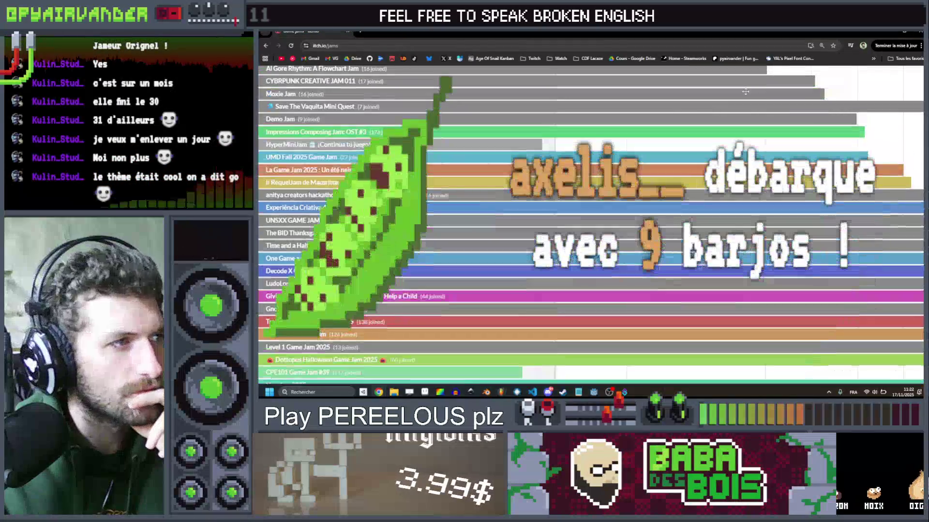
click(890, 32)
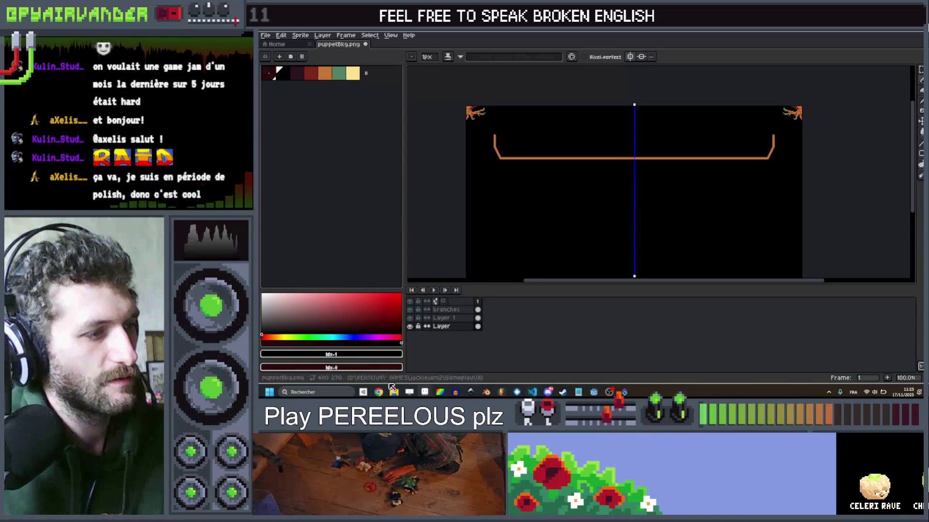
mouse_move(424, 389)
click(462, 353)
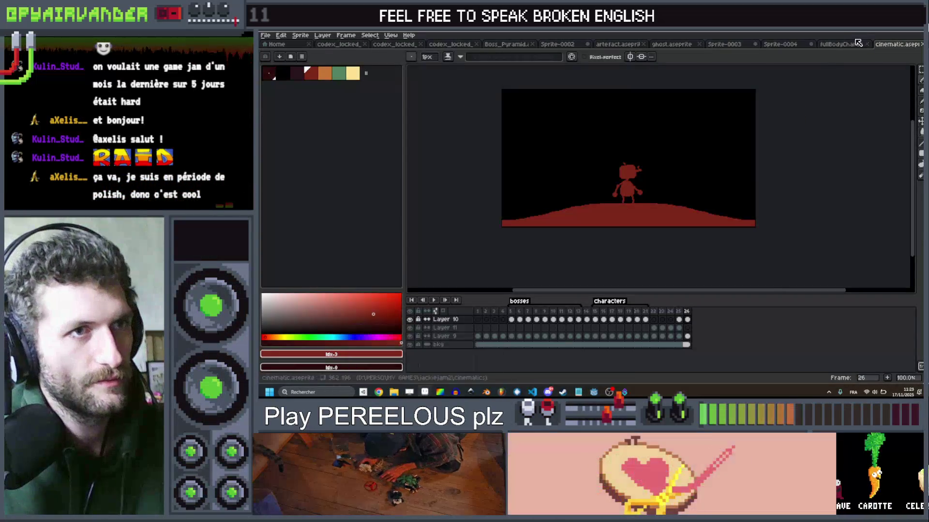
click(842, 44)
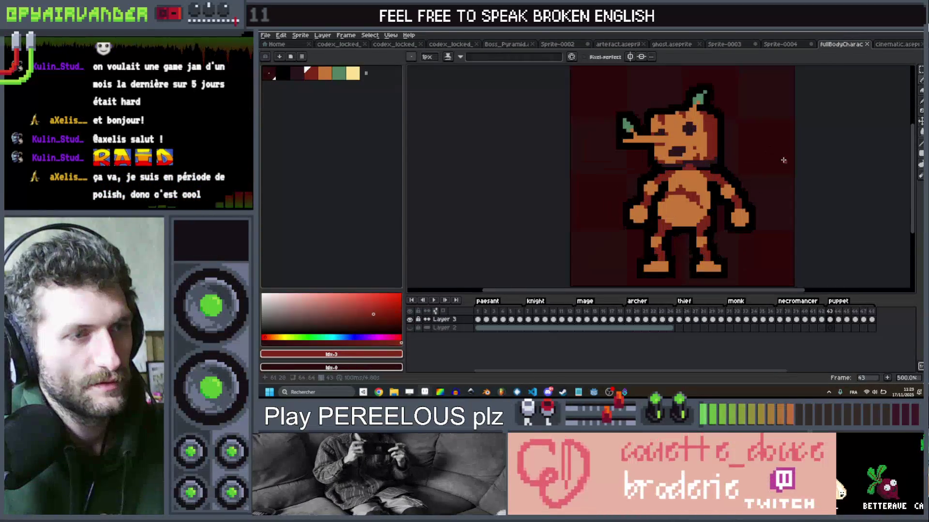
scroll(783, 160, up, 1)
drag(754, 149, 754, 170)
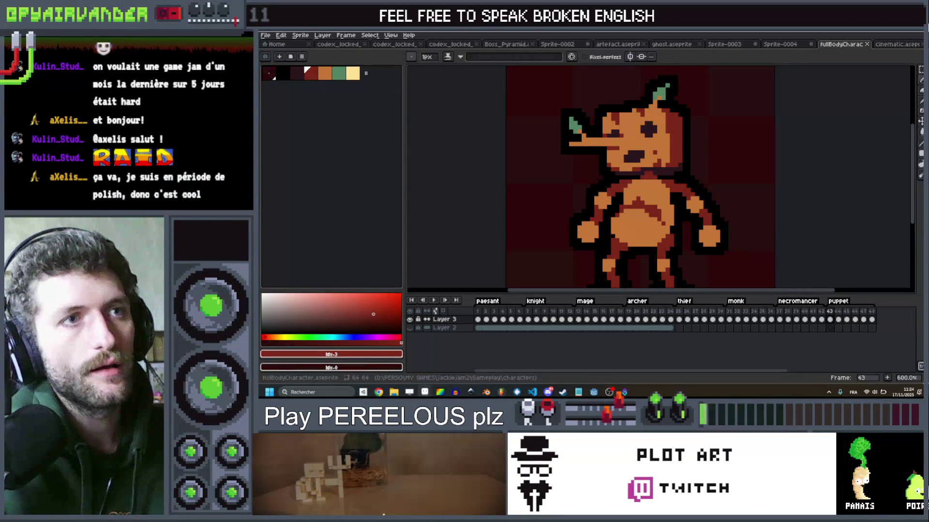
key(alt+Tab)
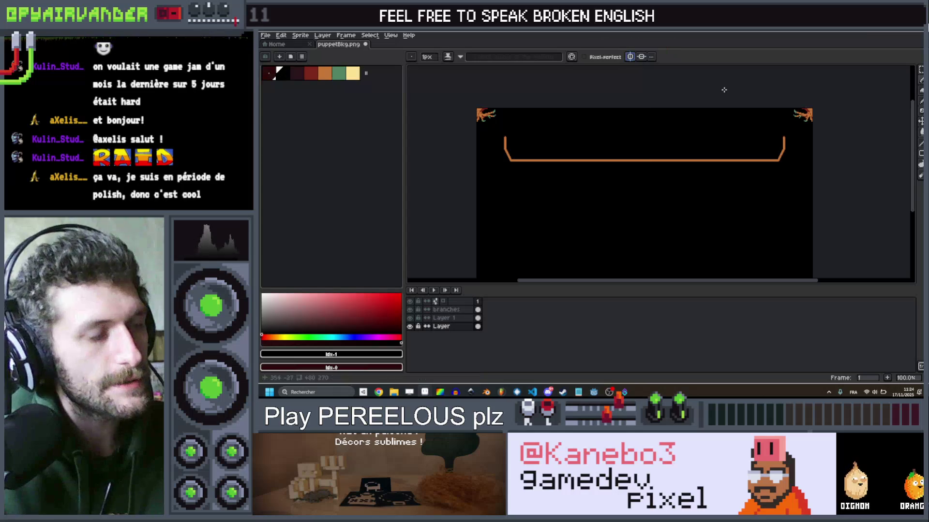
Step: Select the right part of the orange line and move it on Layer 1, applying the move
key(m)
mouse_move(823, 186)
mouse_down()
mouse_move(474, 141)
mouse_move(574, 135)
mouse_up()
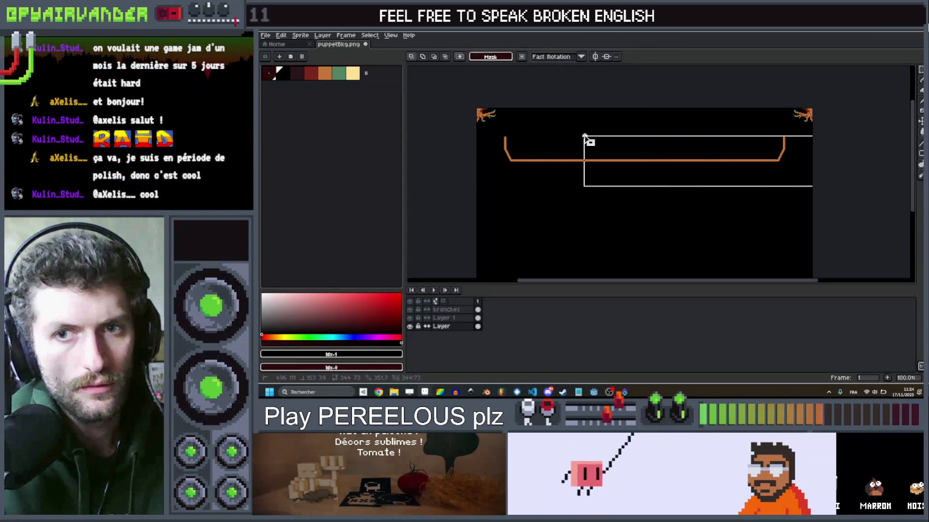
click(689, 163)
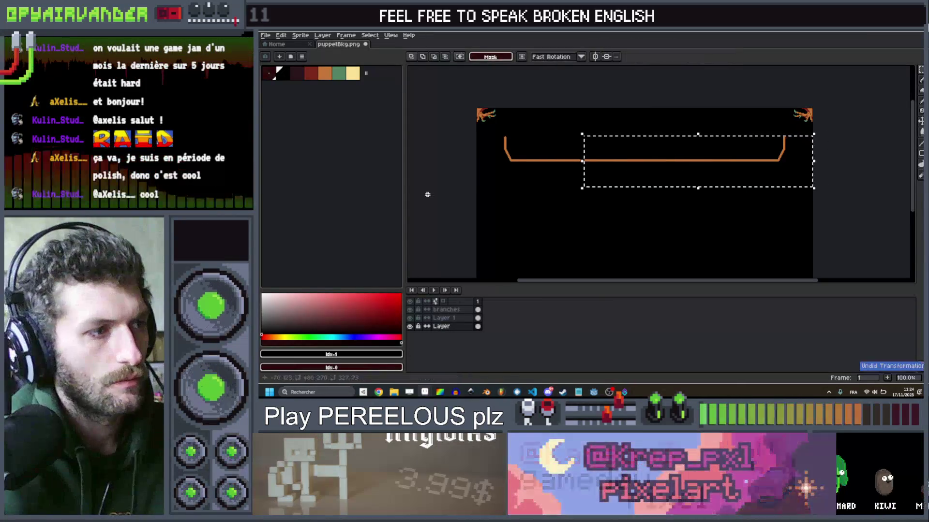
click(449, 310)
scroll(729, 157, up, 1)
click(721, 158)
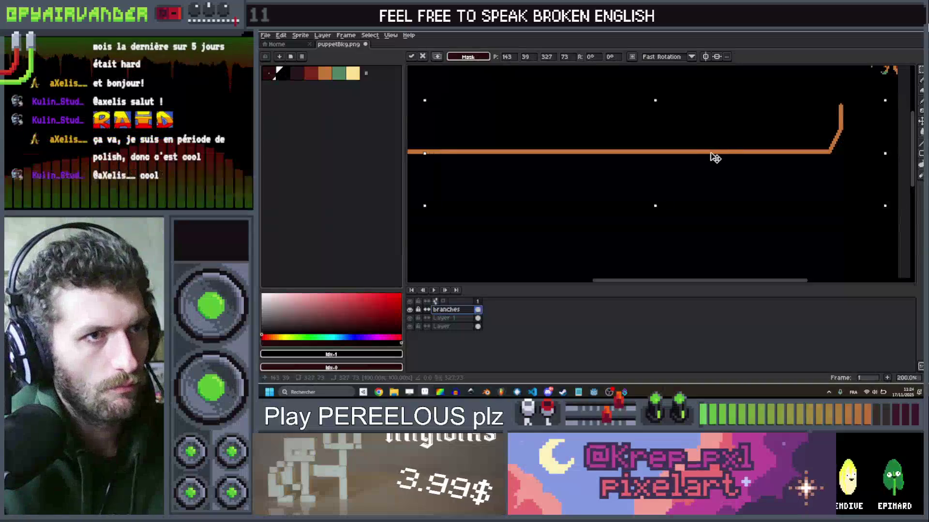
click(458, 318)
scroll(655, 176, down, 1)
scroll(663, 176, up, 1)
click(618, 178)
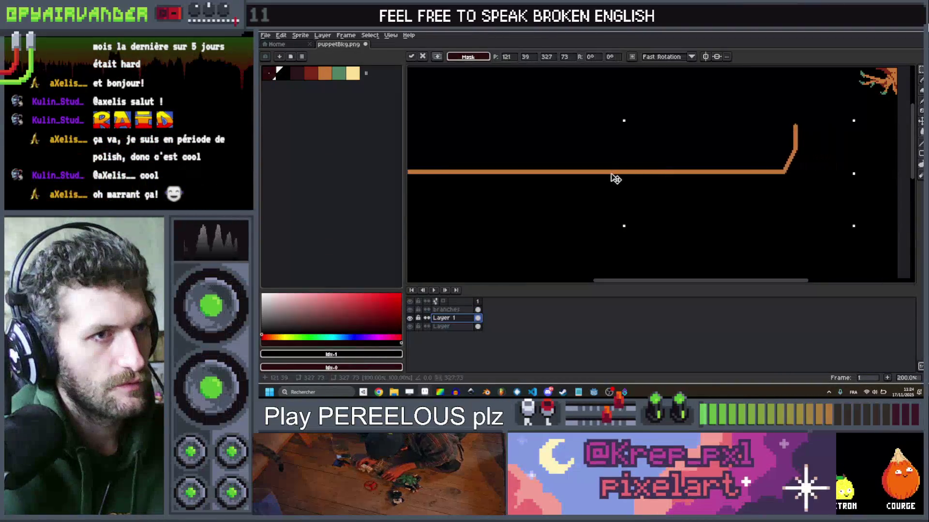
scroll(605, 182, down, 1)
scroll(659, 174, up, 1)
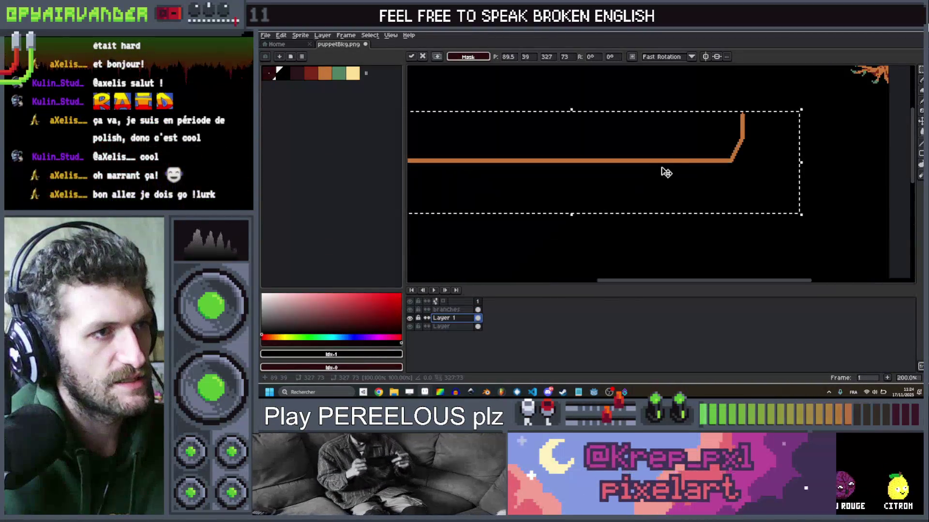
scroll(649, 162, down, 2)
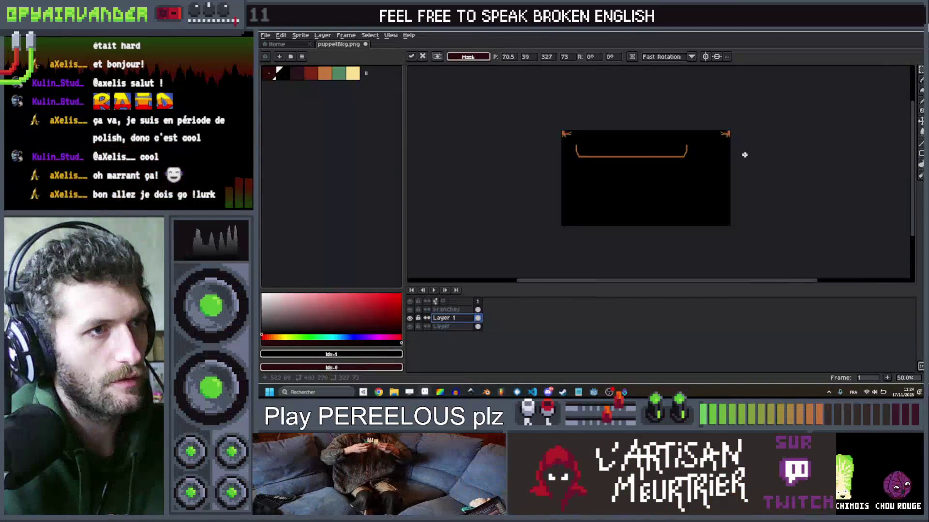
key(Return)
Step: Select the whole U-shaped orange line, shift it about 33 px left and commit it
scroll(716, 148, up, 3)
scroll(551, 117, down, 3)
scroll(605, 140, down, 1)
scroll(664, 144, up, 2)
drag(690, 139, 437, 185)
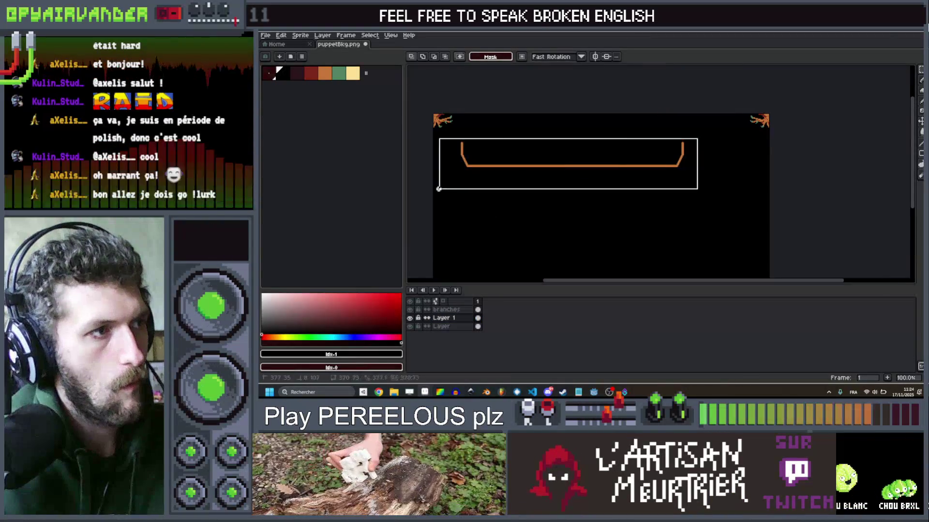
drag(482, 166, 464, 167)
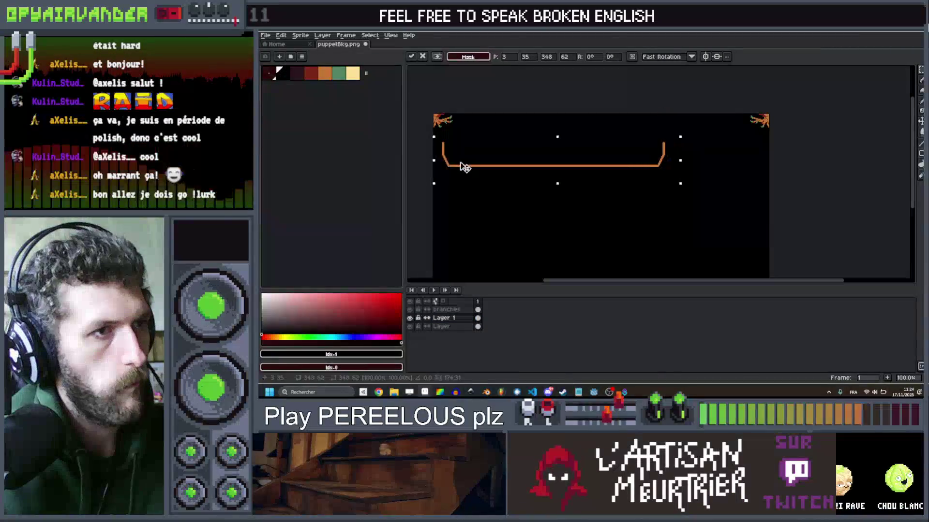
key(Return)
scroll(672, 156, up, 1)
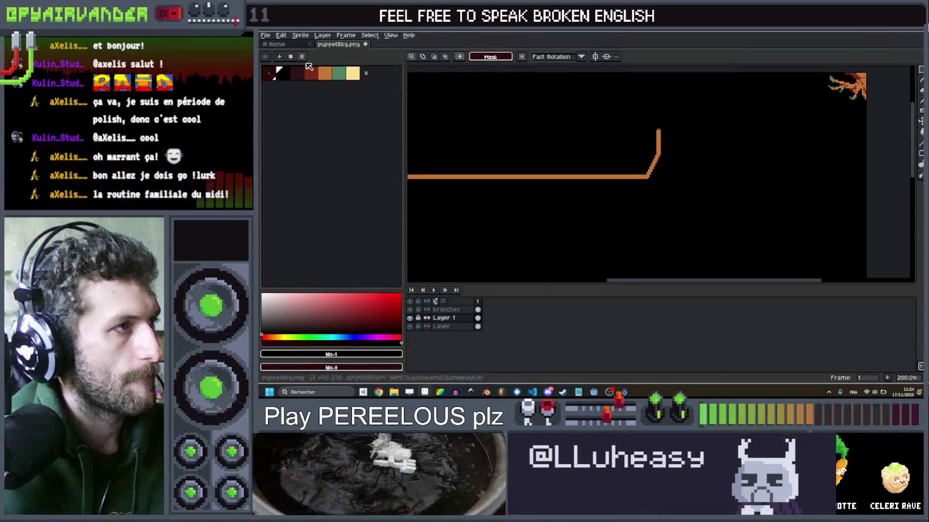
click(339, 73)
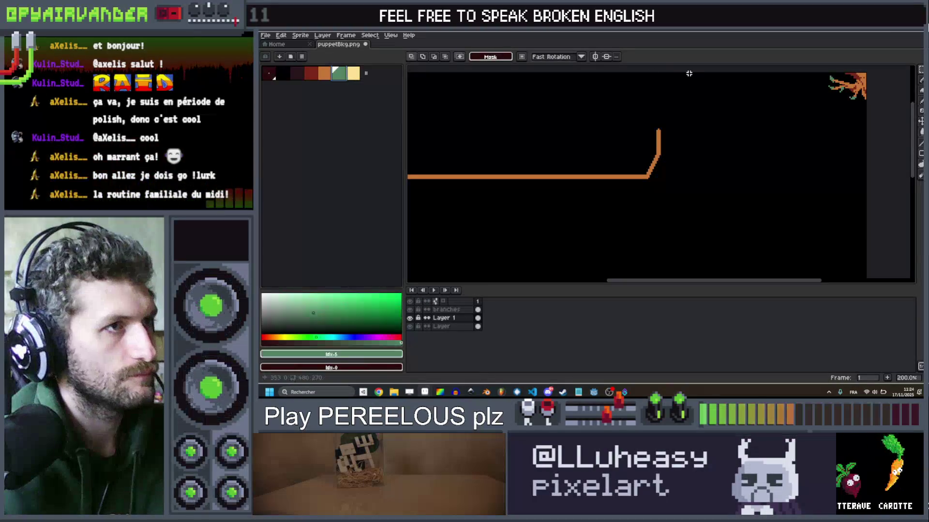
Step: Draw a green diagonal stroke down from the top beside the orange line
key(b)
scroll(669, 145, down, 1)
scroll(670, 145, up, 2)
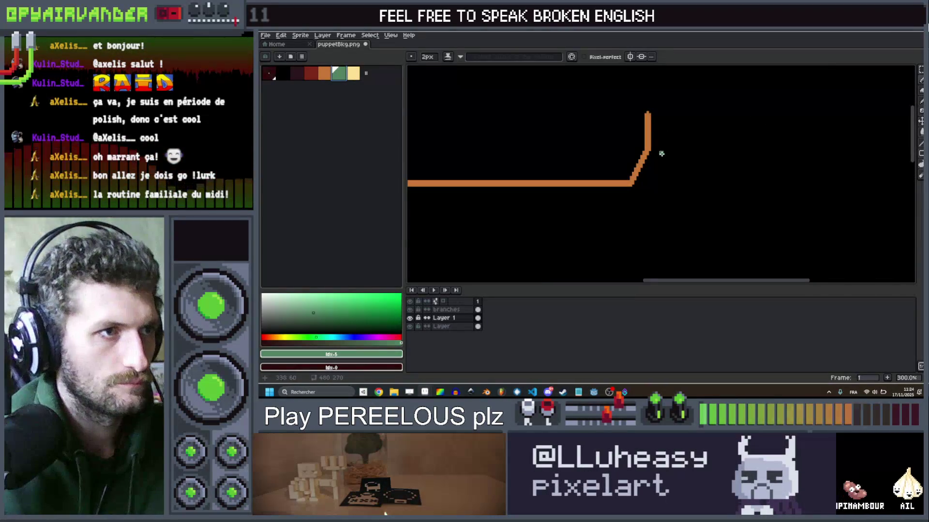
drag(662, 184, 681, 187)
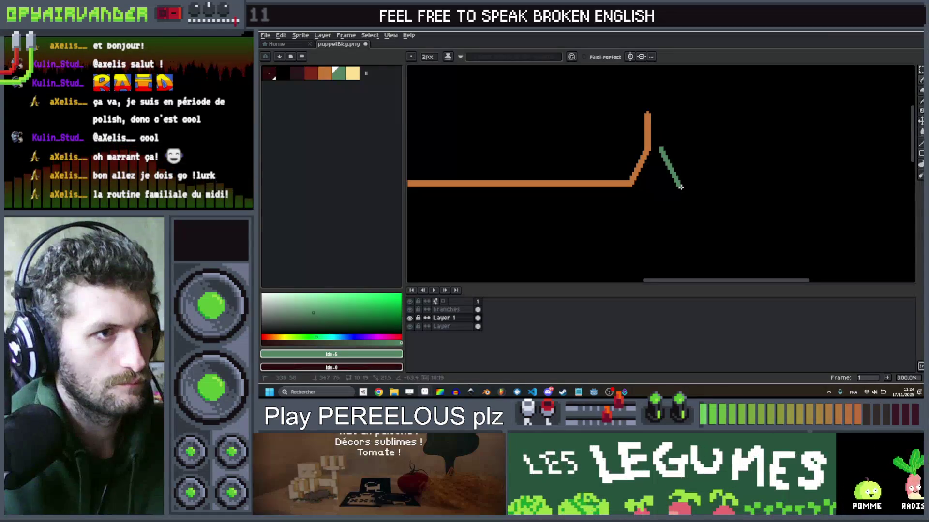
scroll(667, 180, up, 4)
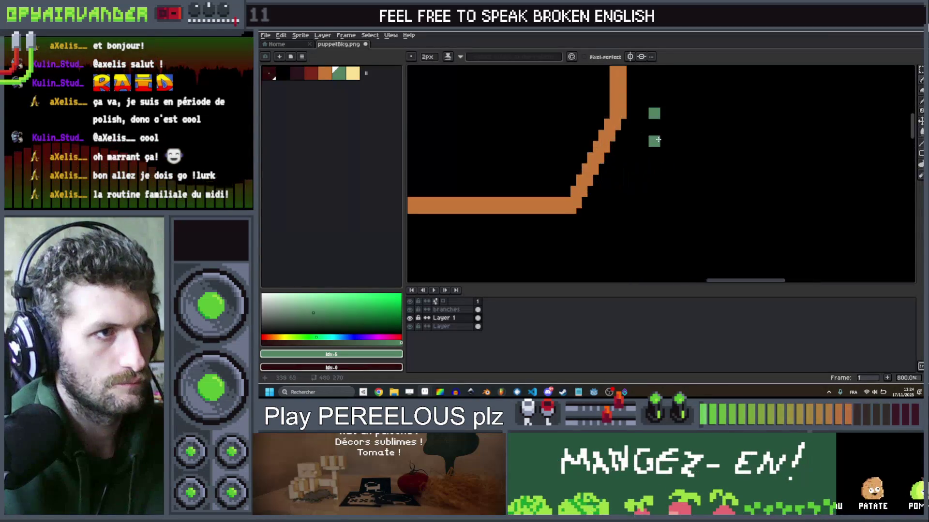
key(Escape)
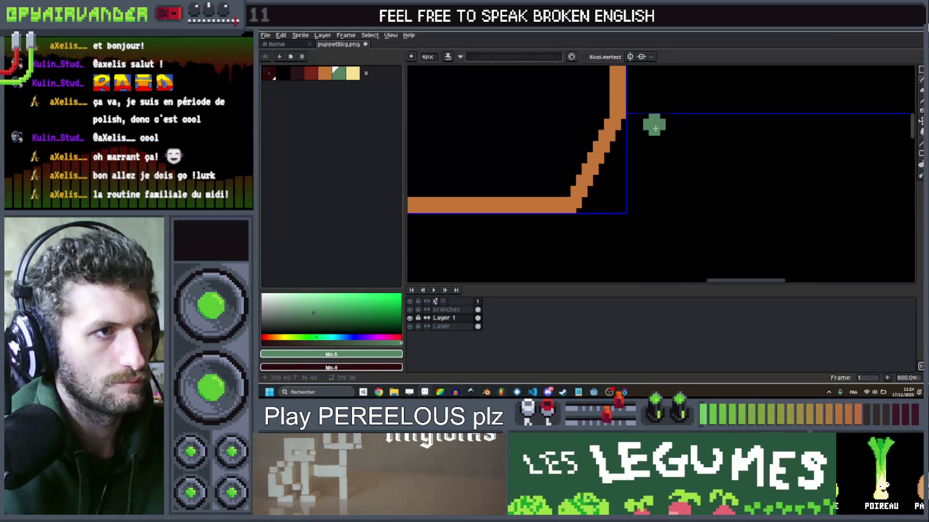
drag(656, 121, 695, 202)
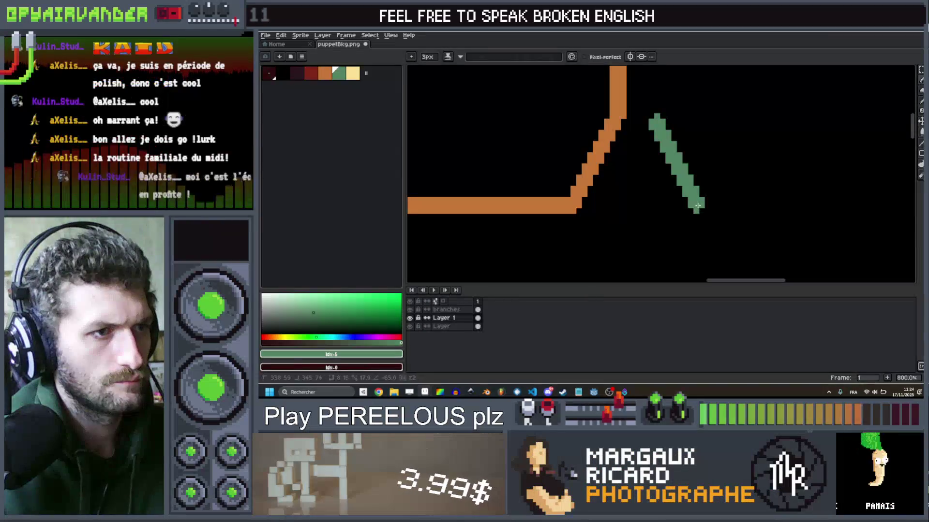
Step: Extend the green line to the canvas's right edge, turning it upward at the end
mouse_move(854, 211)
mouse_down()
mouse_move(910, 208)
mouse_move(778, 198)
mouse_move(814, 205)
mouse_move(845, 112)
mouse_up()
scroll(845, 112, down, 4)
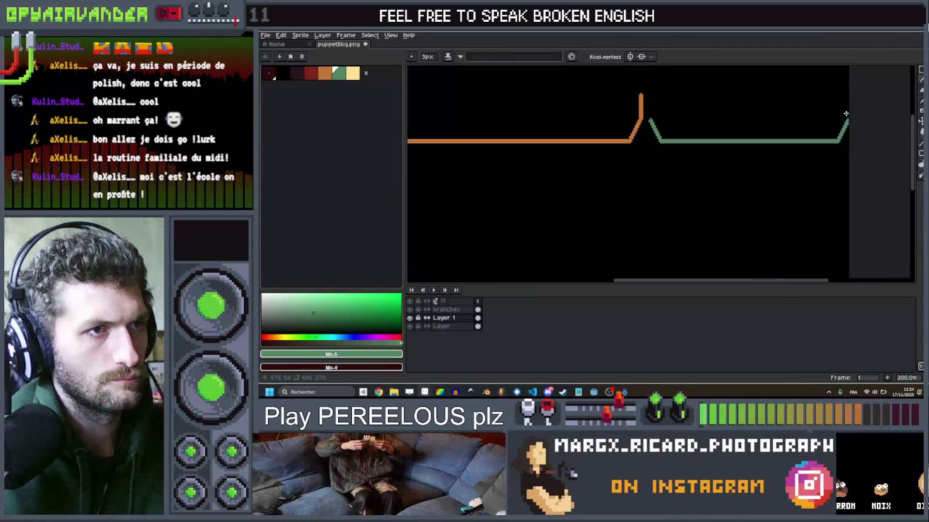
scroll(835, 122, up, 2)
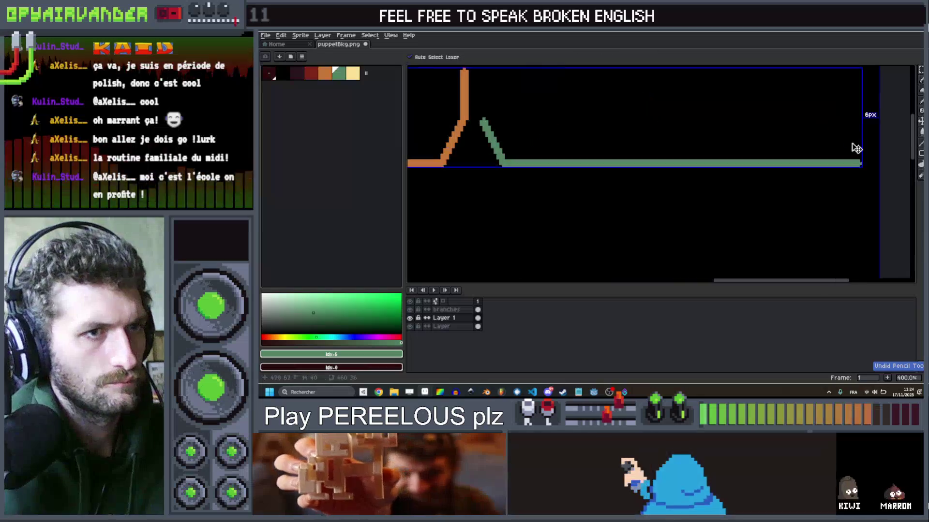
drag(849, 158, 858, 122)
scroll(790, 114, down, 3)
scroll(812, 117, down, 1)
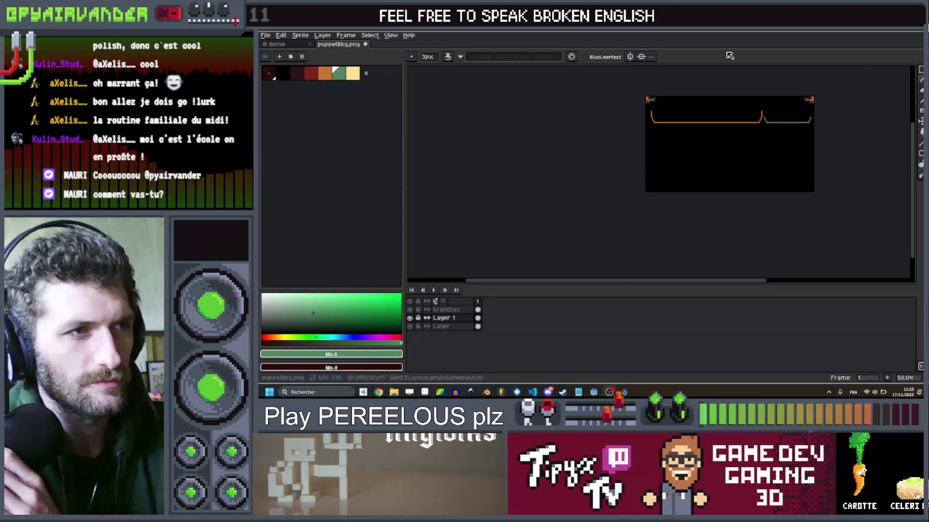
scroll(746, 140, up, 1)
drag(762, 100, 731, 149)
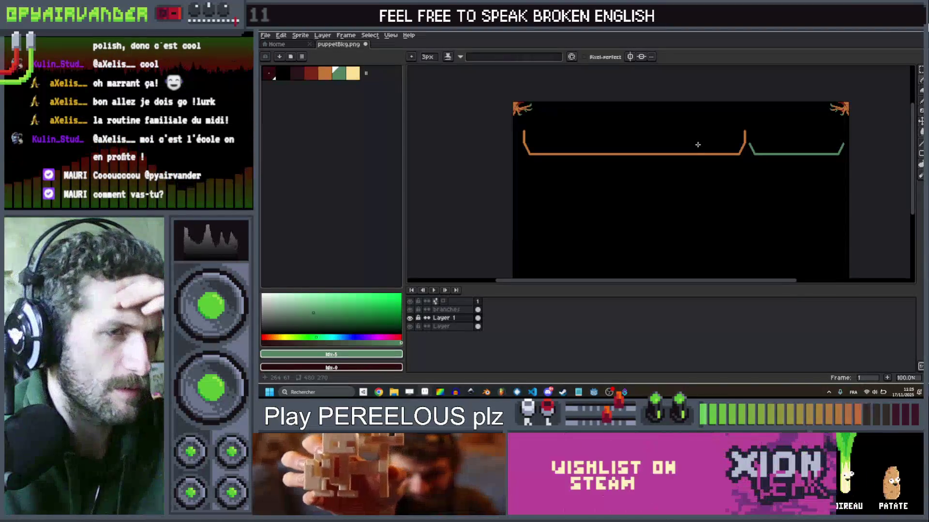
scroll(704, 175, down, 1)
mouse_move(710, 177)
mouse_down()
mouse_move(701, 151)
mouse_move(760, 151)
mouse_move(769, 186)
mouse_up()
scroll(699, 145, up, 1)
scroll(709, 143, down, 1)
scroll(768, 168, up, 1)
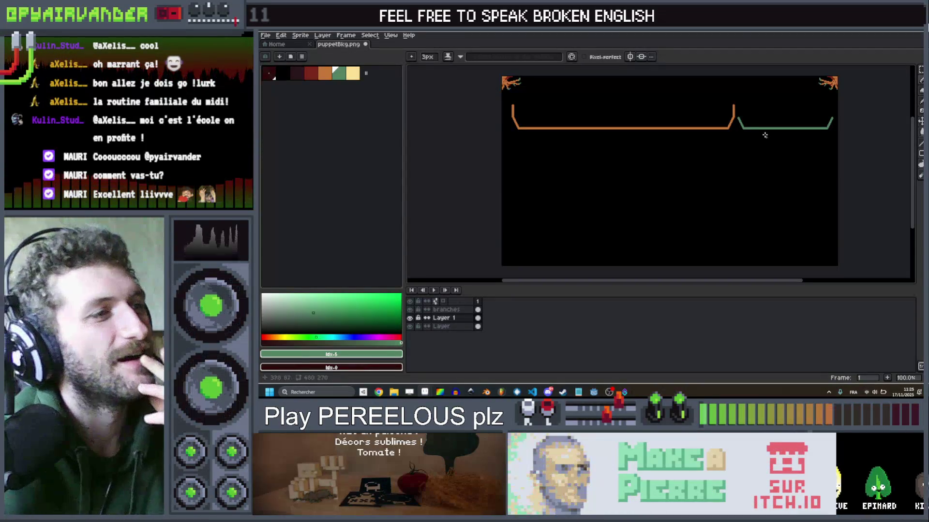
scroll(750, 102, up, 1)
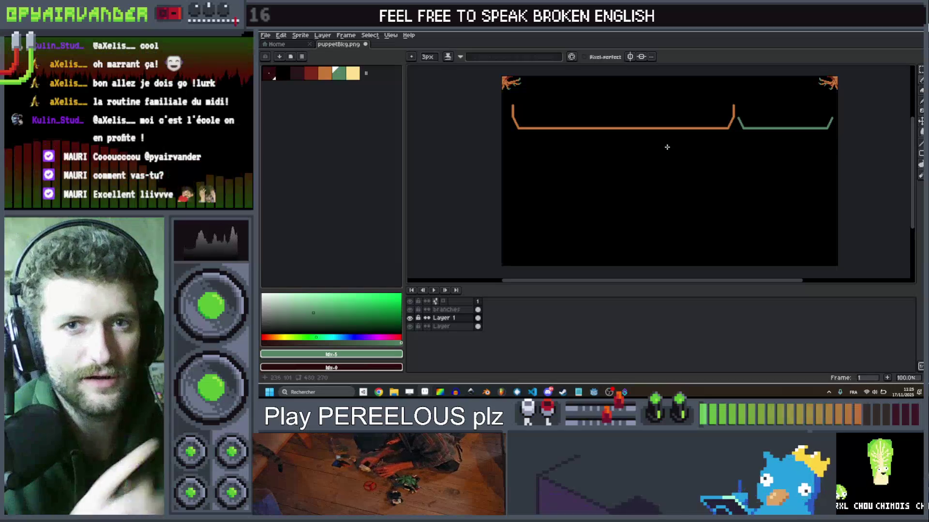
click(311, 73)
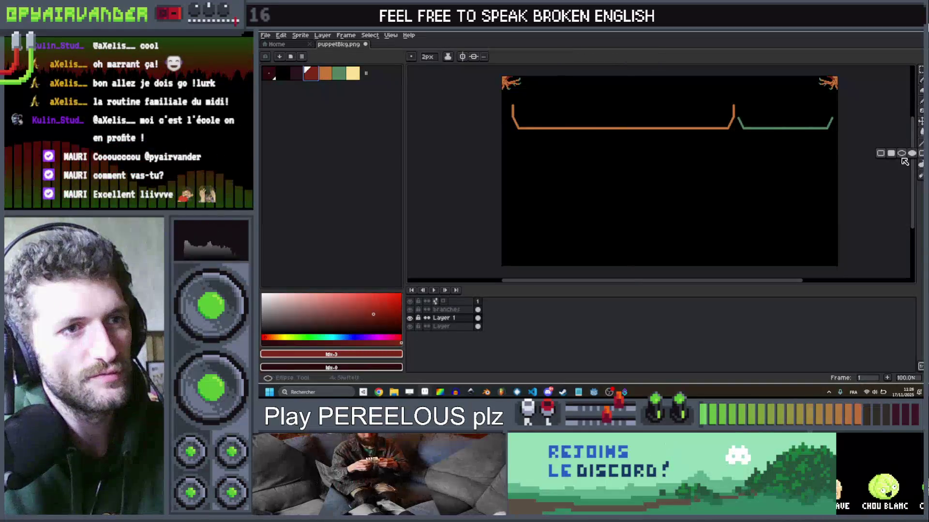
Step: On a new layer, outline the red panel on the left, redrawing it after an undo
key(shift+n)
mouse_move(671, 250)
mouse_down()
mouse_move(707, 258)
mouse_move(699, 261)
mouse_up()
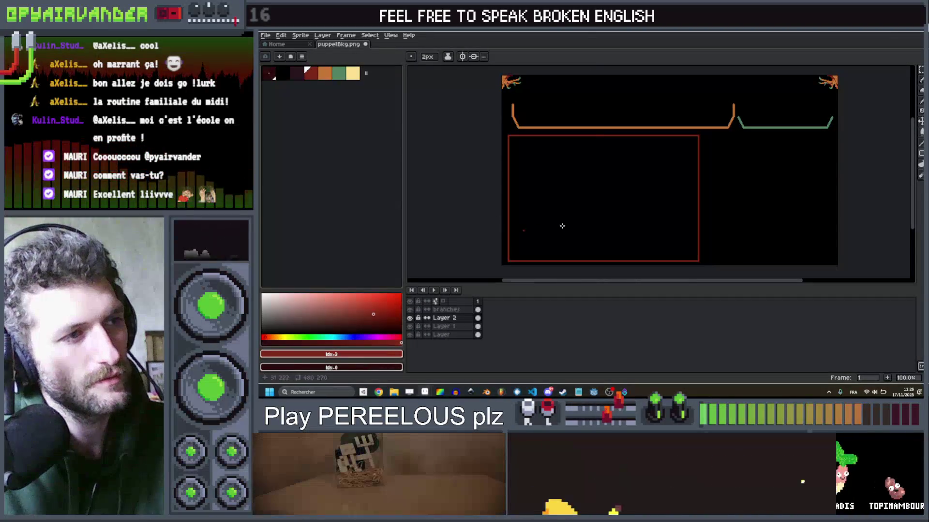
scroll(569, 200, down, 3)
scroll(574, 179, up, 3)
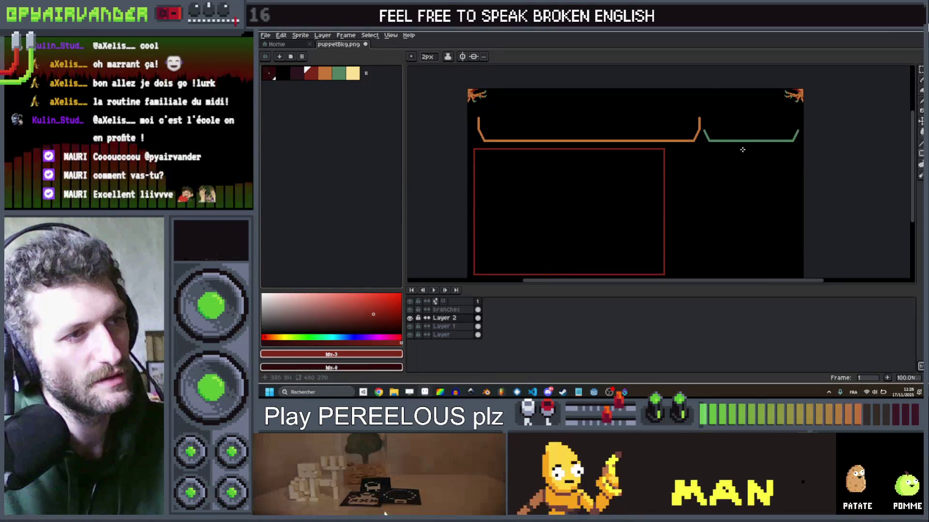
scroll(693, 218, down, 2)
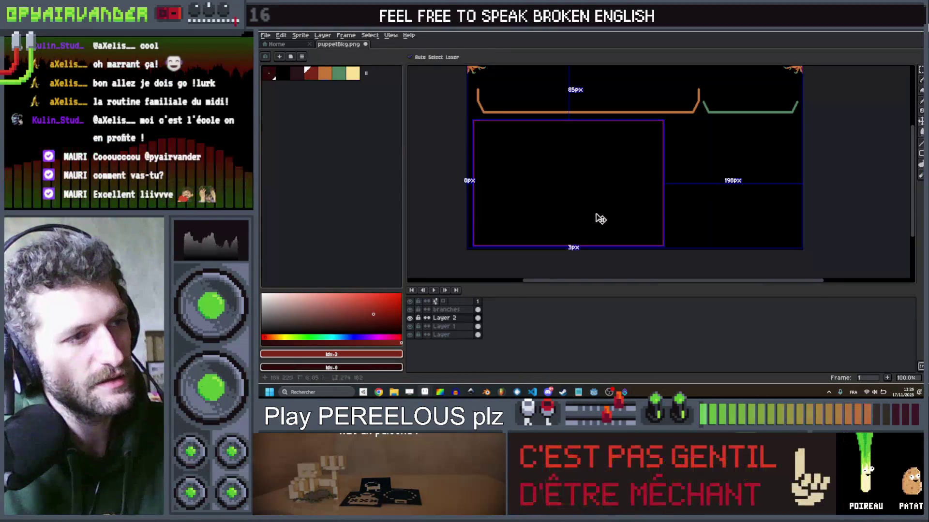
key(ctrl+z)
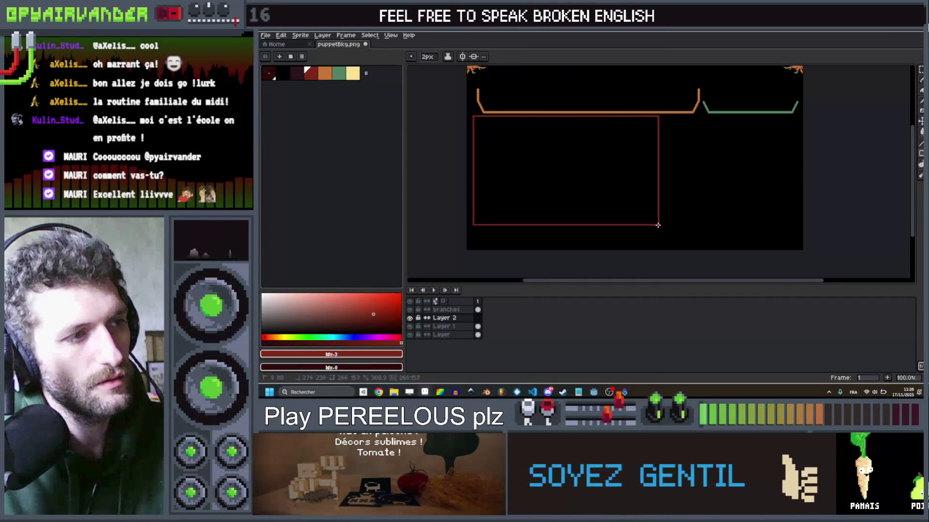
drag(657, 225, 657, 227)
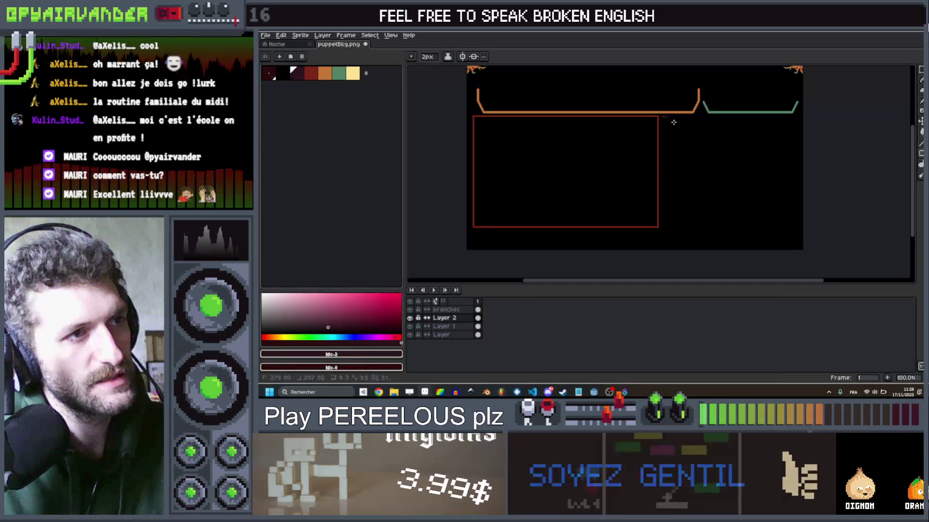
Step: Outline the right-hand panel beside the red one, undoing and redrawing it
mouse_move(662, 116)
mouse_down()
mouse_move(796, 227)
mouse_move(795, 202)
mouse_up()
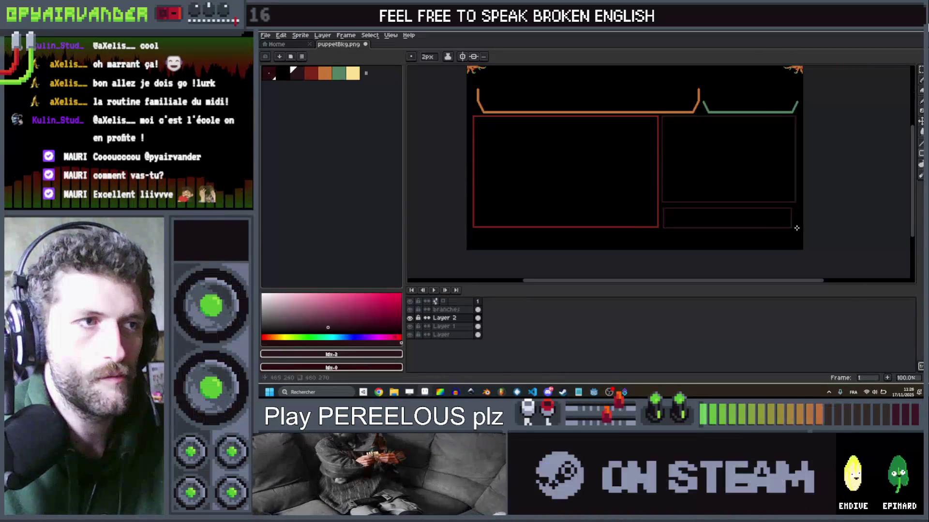
scroll(801, 223, down, 3)
scroll(802, 223, up, 1)
scroll(793, 225, up, 1)
scroll(773, 226, down, 2)
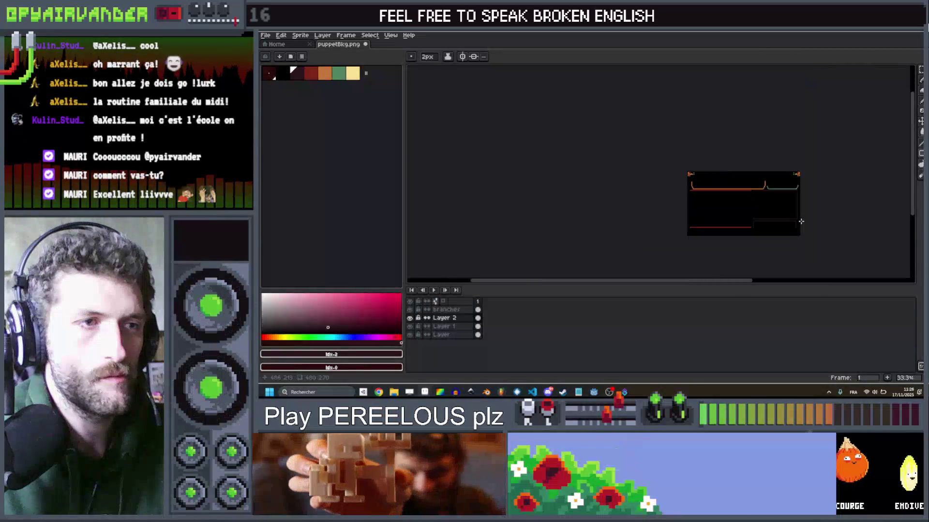
scroll(729, 228, up, 2)
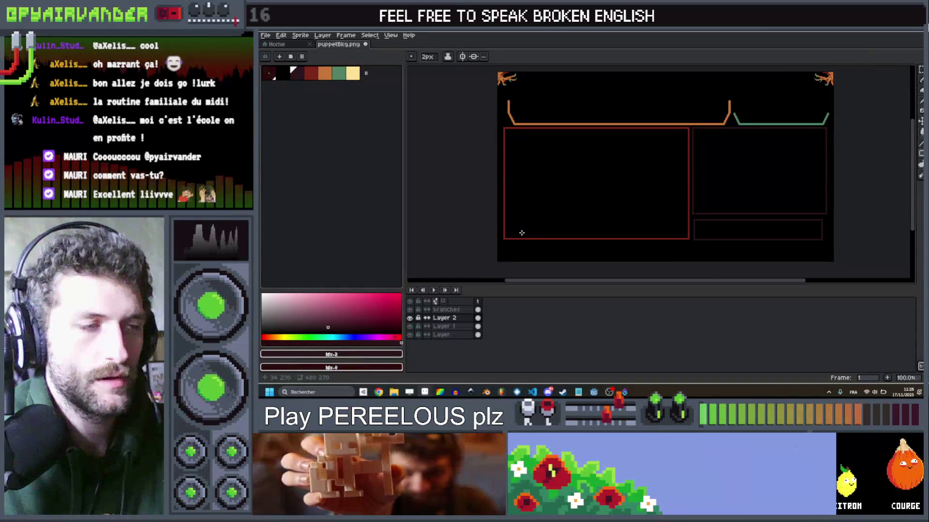
key(ctrl+z)
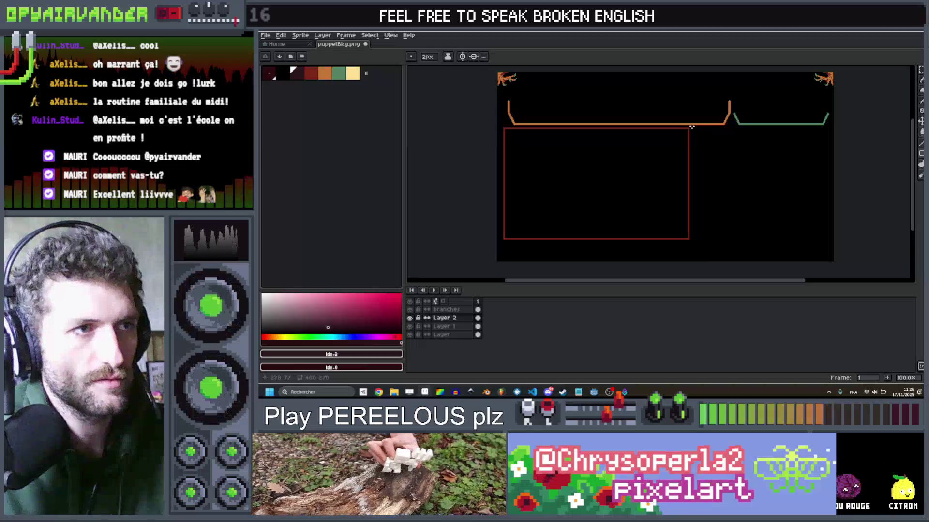
drag(824, 242, 831, 240)
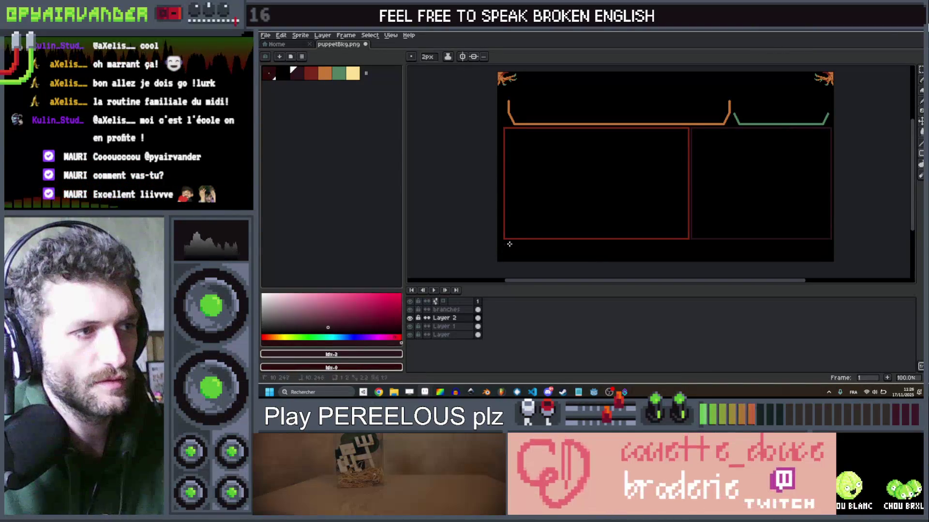
Step: Outline a thin strip at the lower left, then switch to the Steam store page
drag(588, 253, 589, 256)
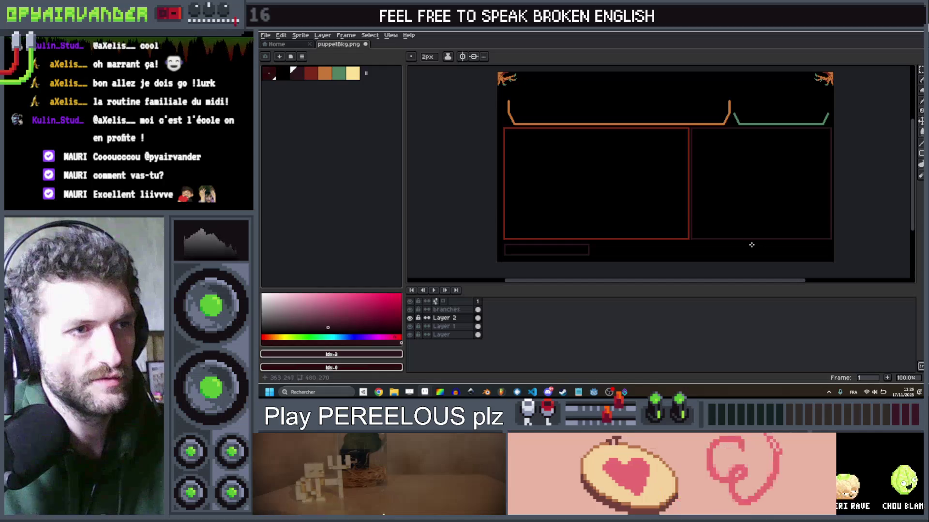
scroll(699, 252, down, 3)
scroll(774, 193, up, 3)
scroll(774, 176, down, 2)
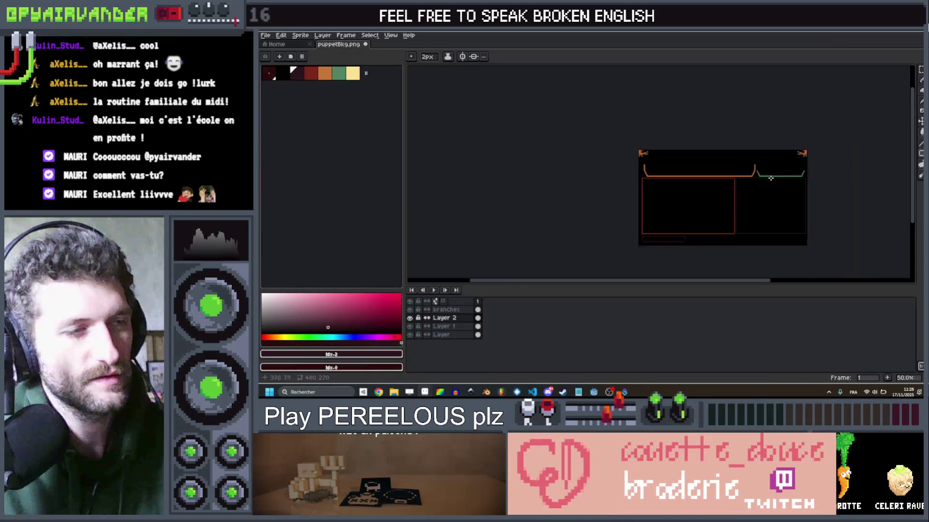
scroll(764, 232, up, 4)
scroll(650, 208, down, 2)
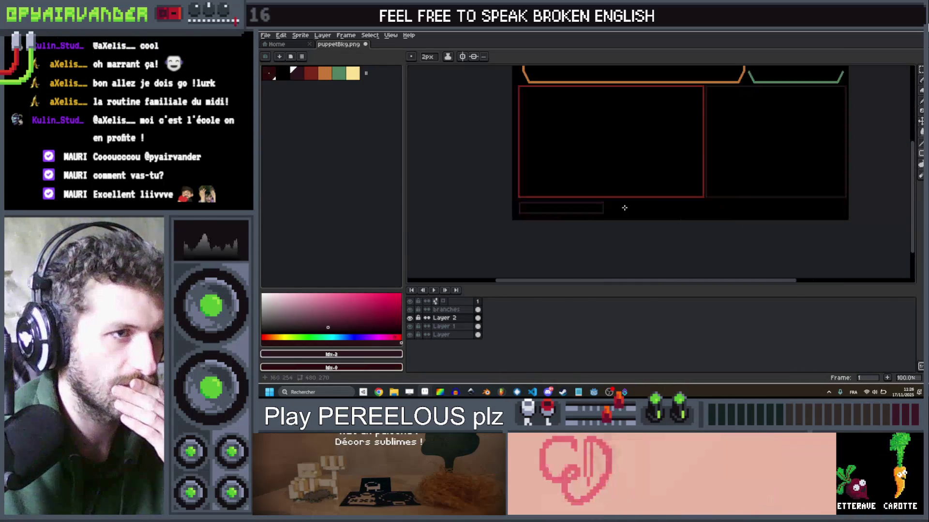
scroll(653, 201, up, 2)
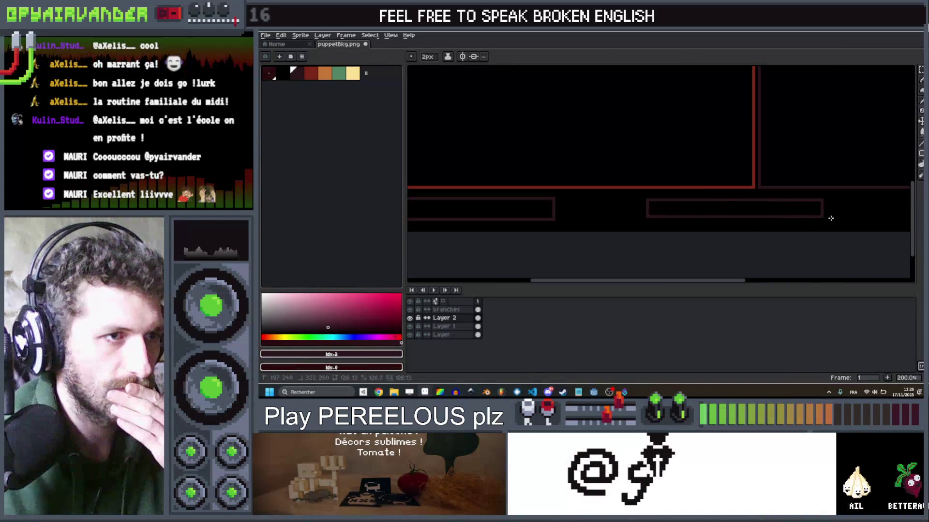
scroll(839, 221, down, 2)
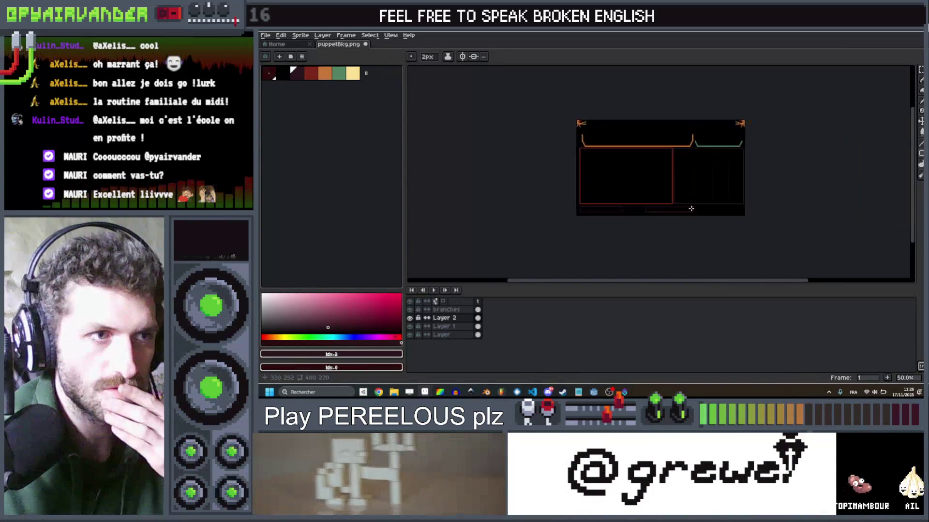
scroll(690, 209, up, 1)
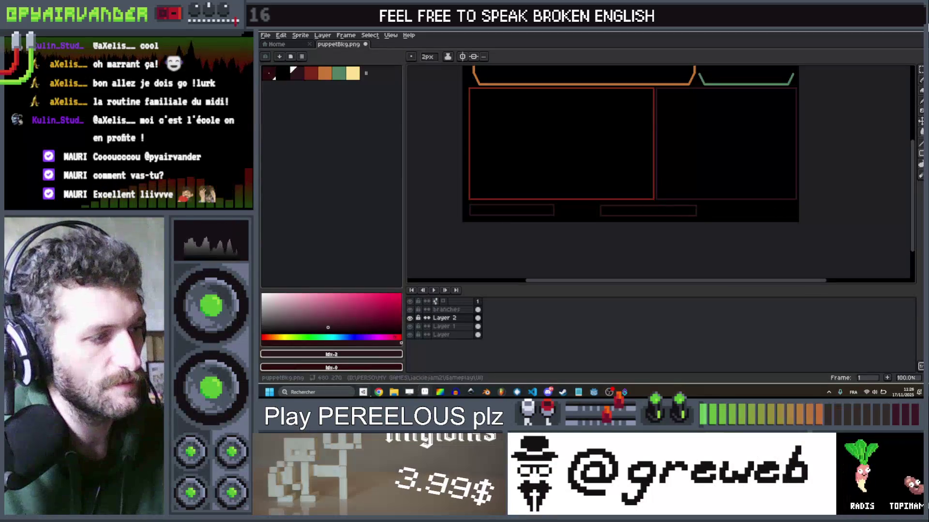
mouse_move(378, 391)
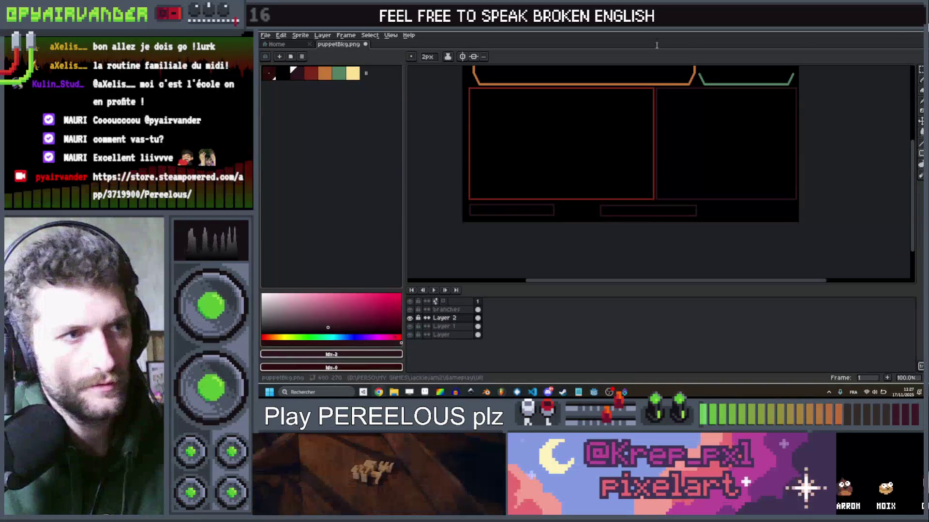
key(alt+Tab)
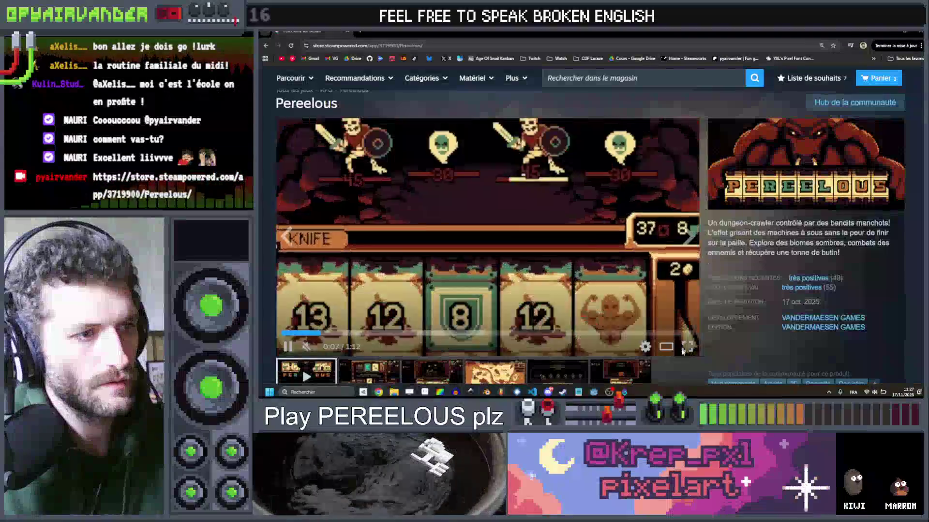
Step: Watch the Pereelous store trailer full screen, then leave full screen
click(684, 348)
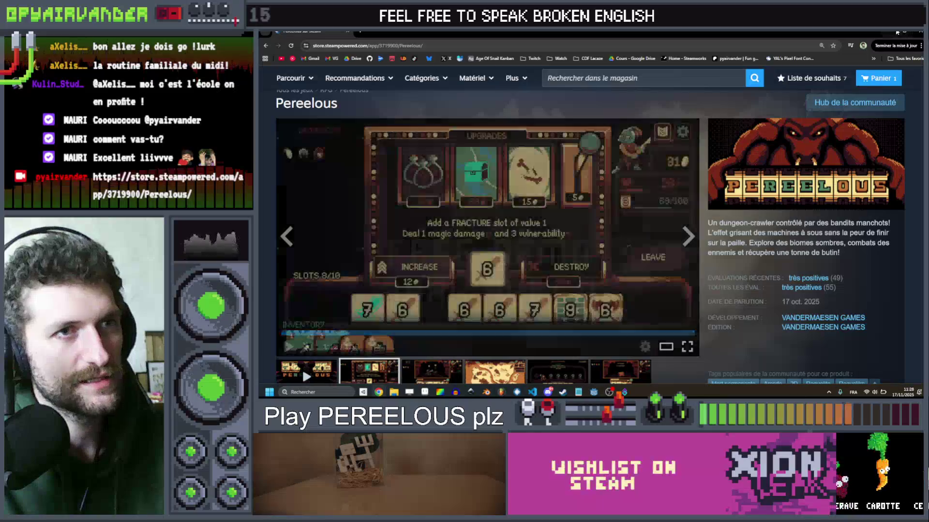
key(alt+Tab)
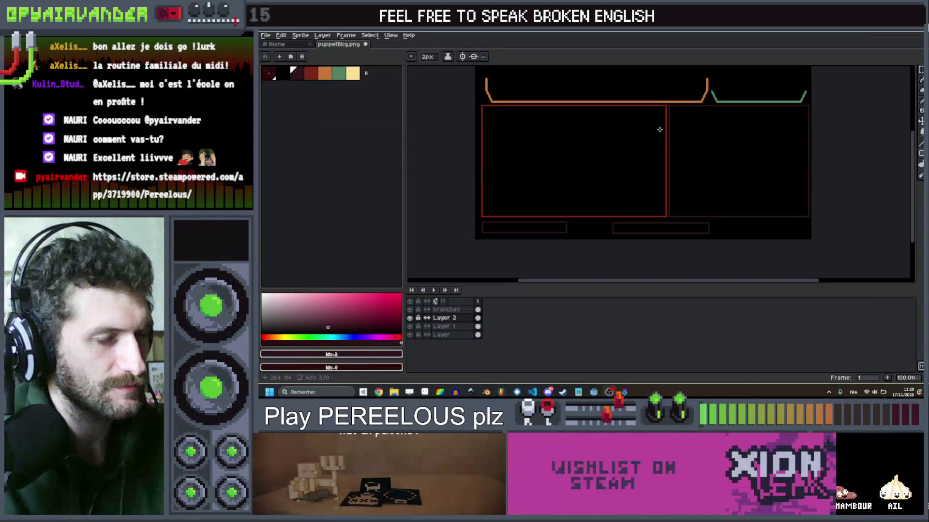
scroll(628, 184, up, 2)
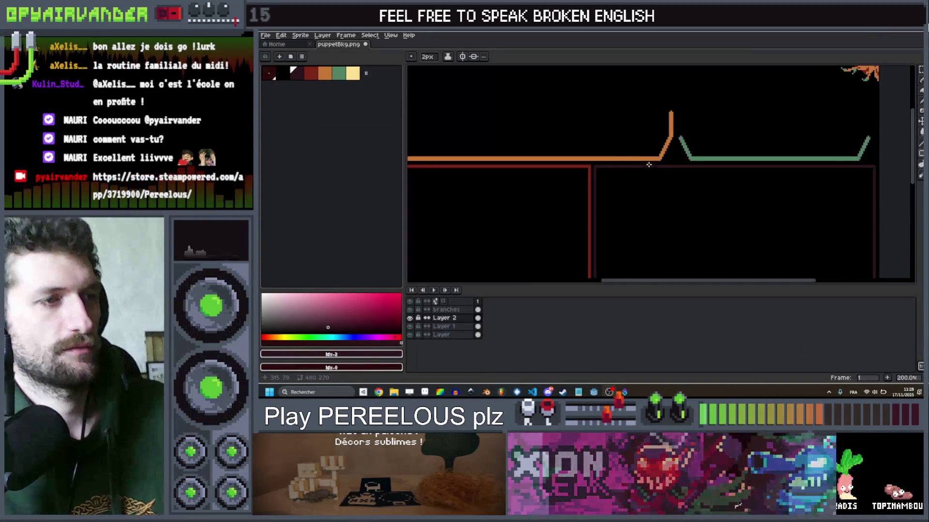
scroll(653, 159, down, 2)
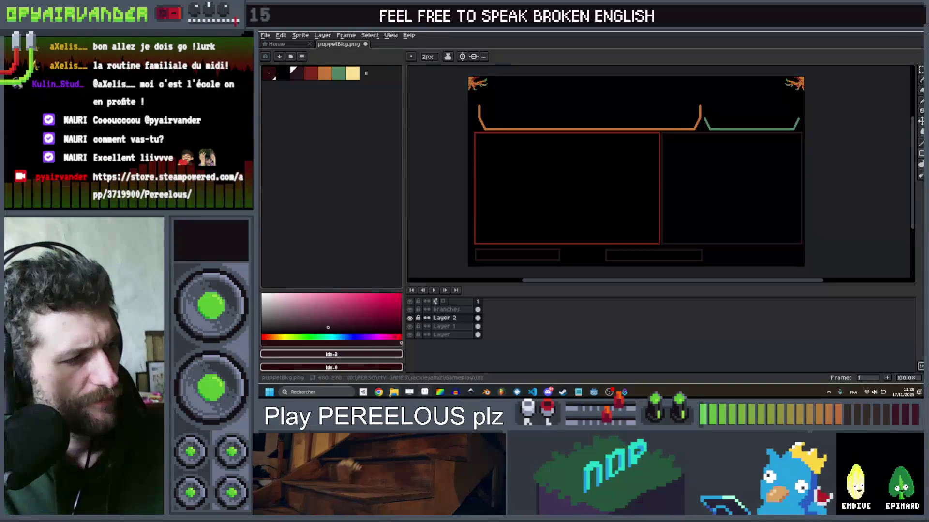
mouse_move(379, 392)
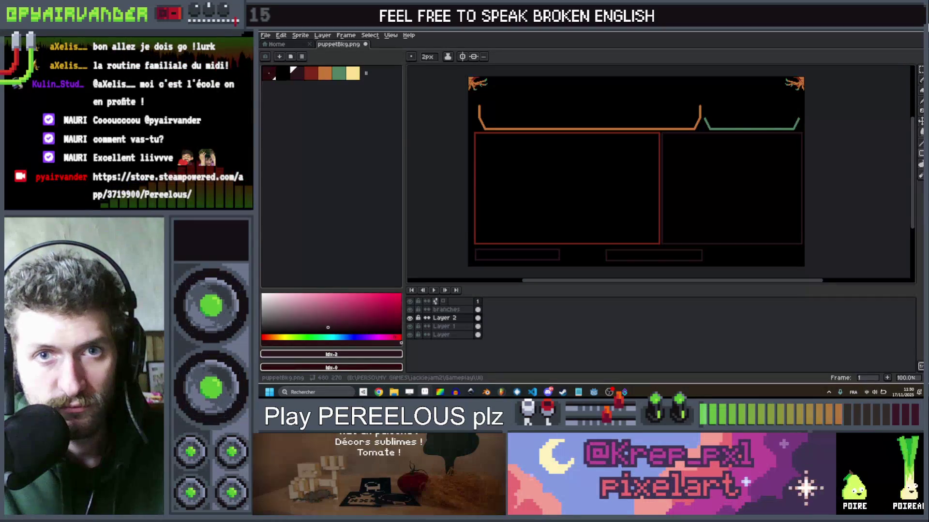
scroll(679, 177, down, 1)
scroll(679, 177, up, 1)
drag(697, 122, 705, 133)
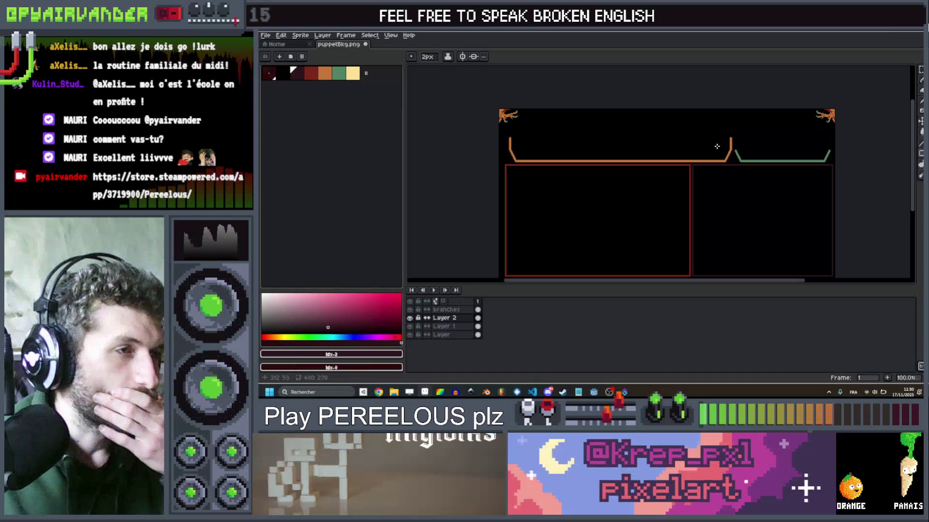
scroll(767, 141, down, 1)
scroll(758, 171, up, 1)
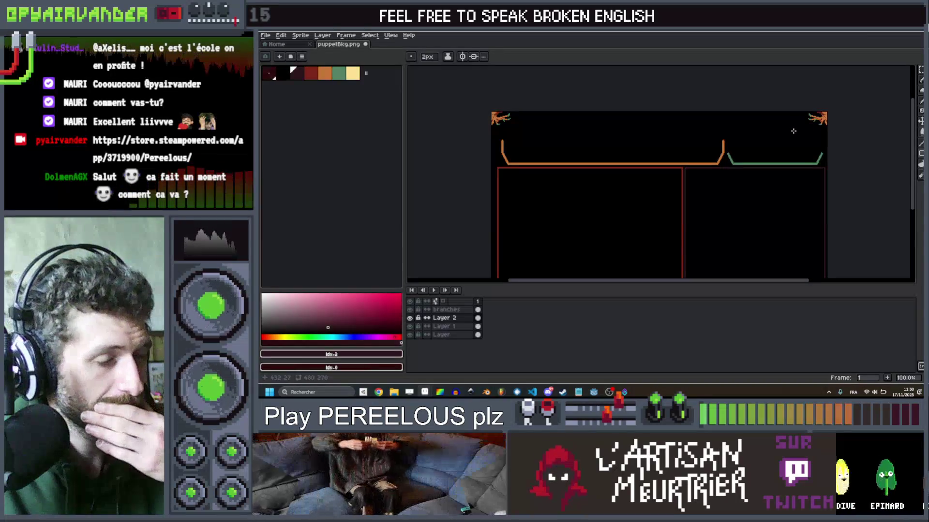
scroll(759, 146, up, 1)
scroll(630, 124, down, 1)
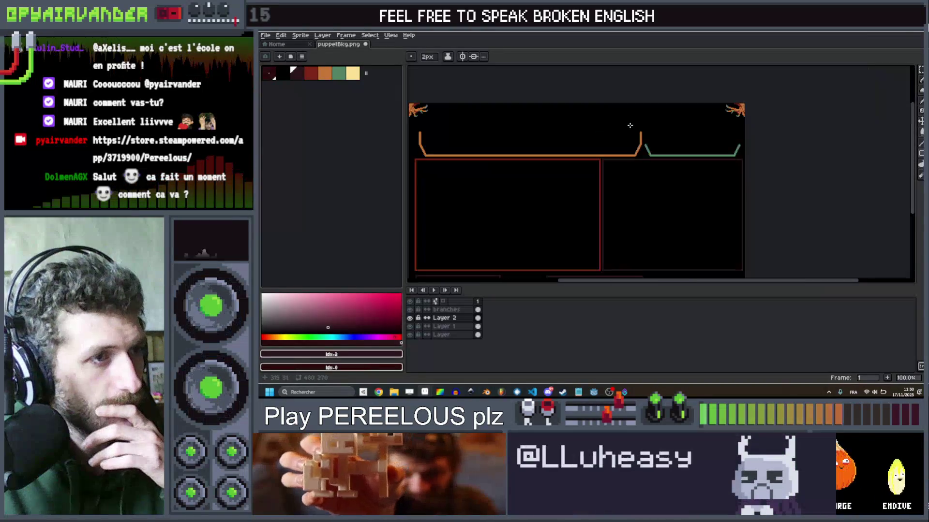
drag(634, 195, 682, 165)
scroll(723, 111, up, 1)
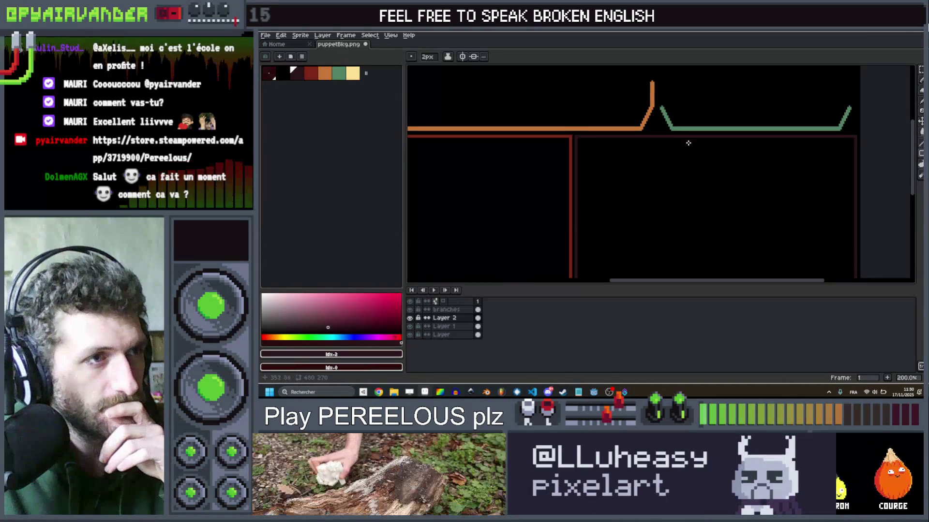
scroll(689, 145, down, 2)
scroll(695, 148, up, 2)
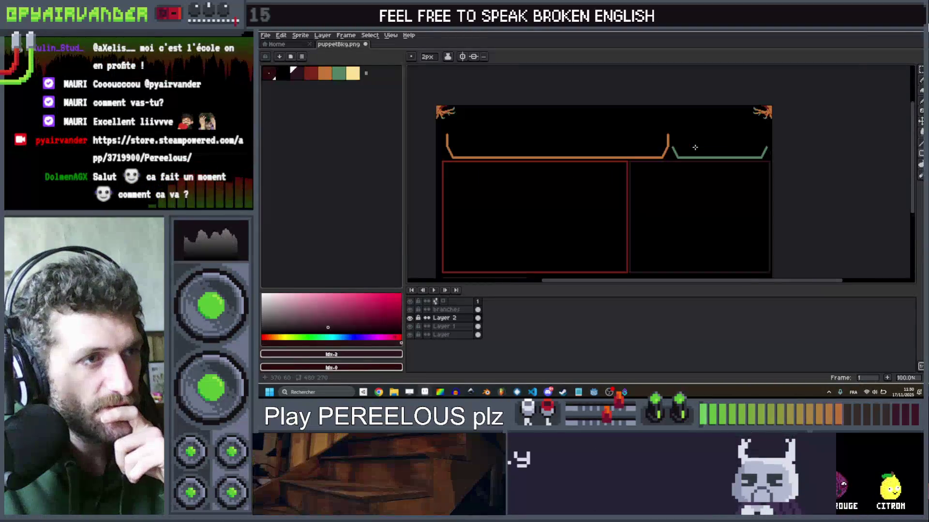
scroll(706, 145, down, 1)
scroll(710, 144, up, 1)
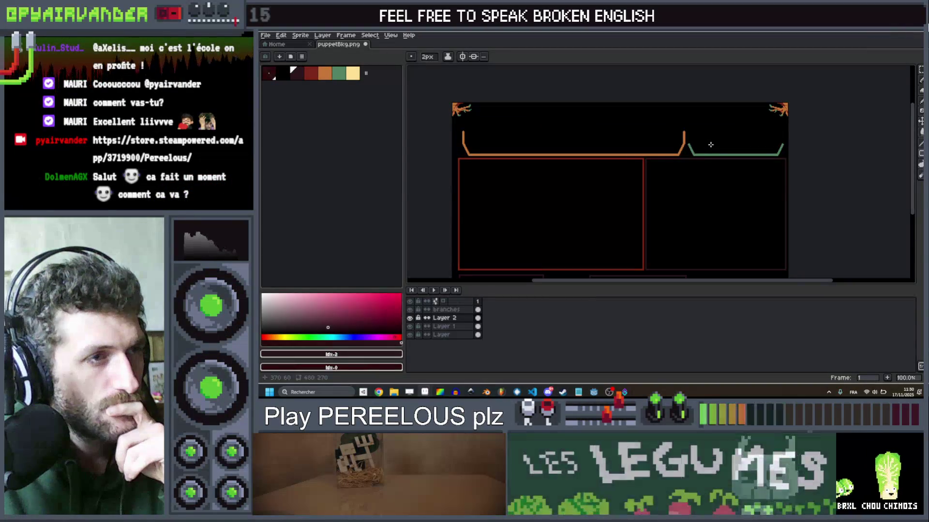
scroll(511, 113, down, 1)
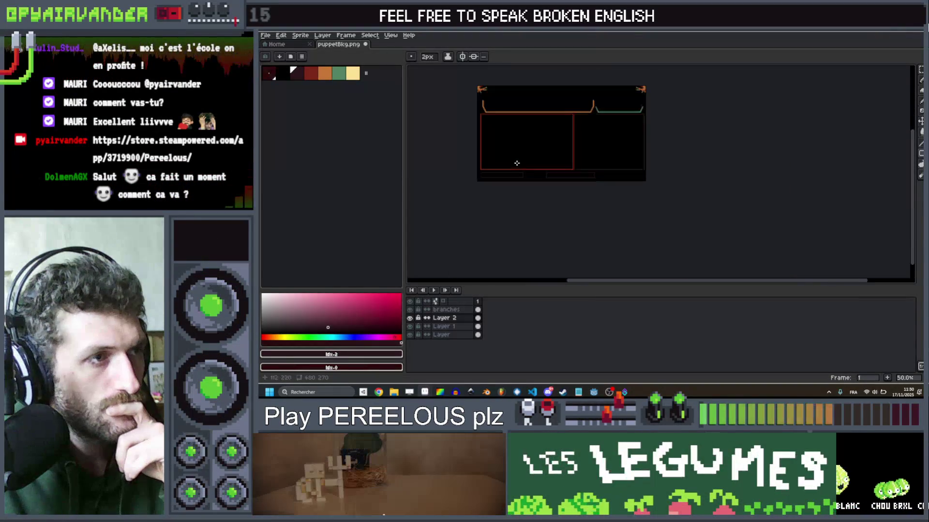
scroll(527, 159, up, 1)
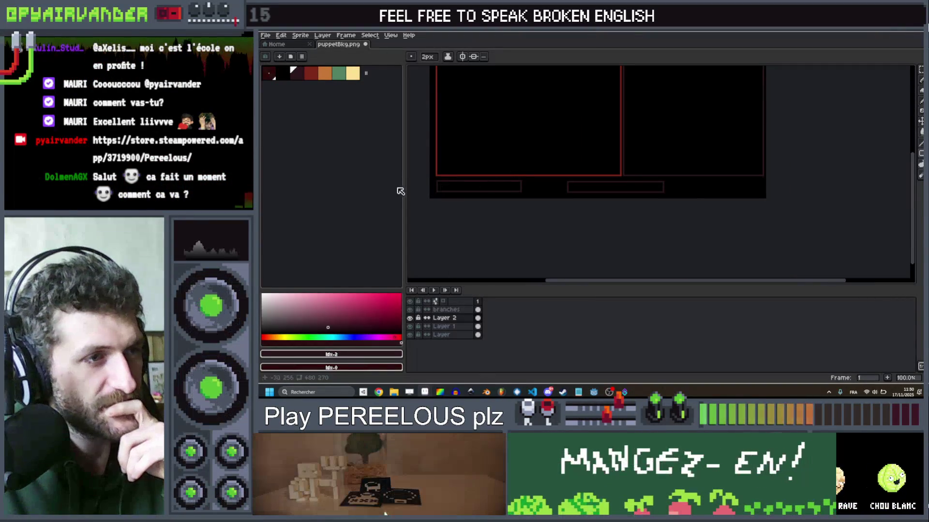
scroll(711, 193, down, 1)
scroll(732, 222, up, 1)
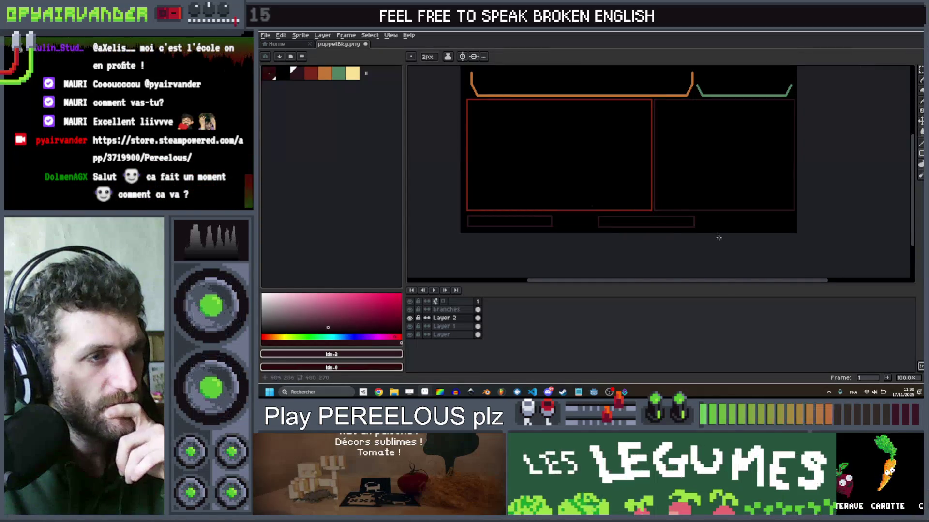
drag(703, 176, 710, 212)
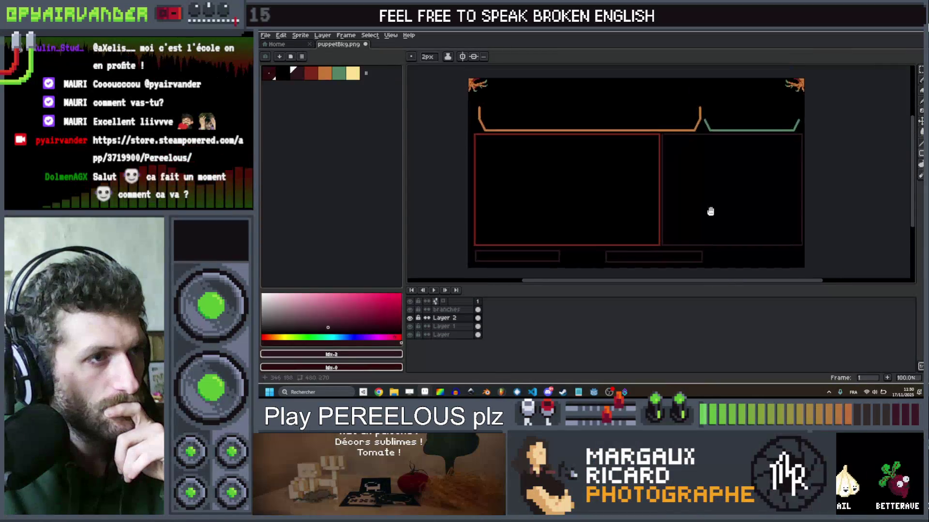
scroll(632, 110, up, 1)
scroll(632, 109, down, 1)
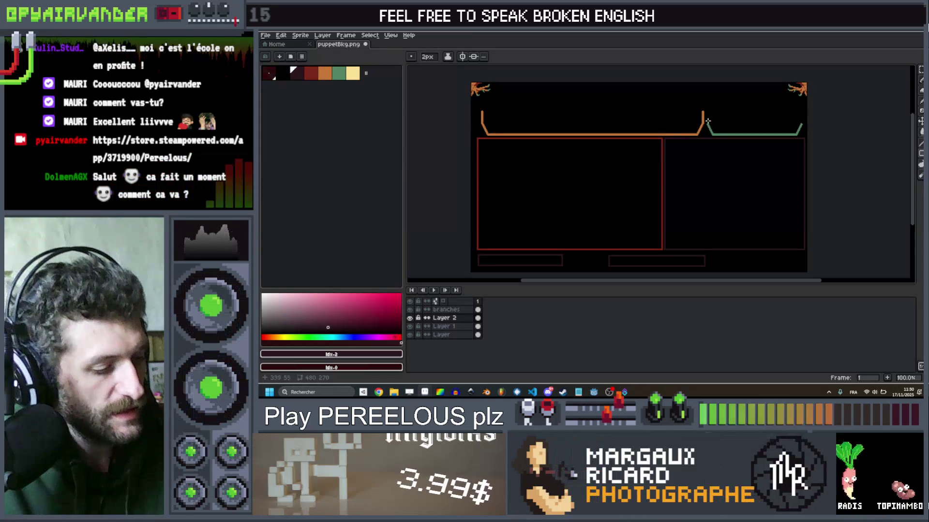
drag(708, 126, 707, 116)
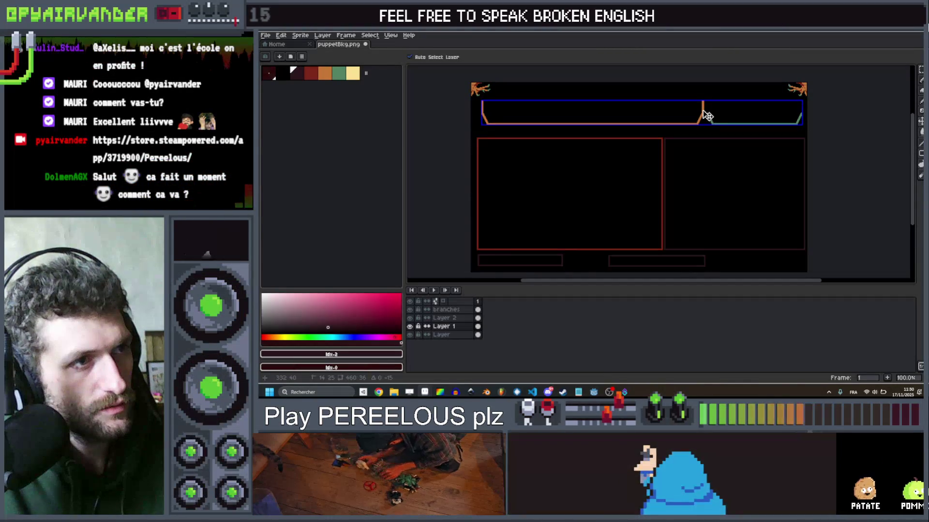
Step: Nudge the ledge line a few pixels higher, then pencil a stroke just below it
drag(707, 117, 707, 114)
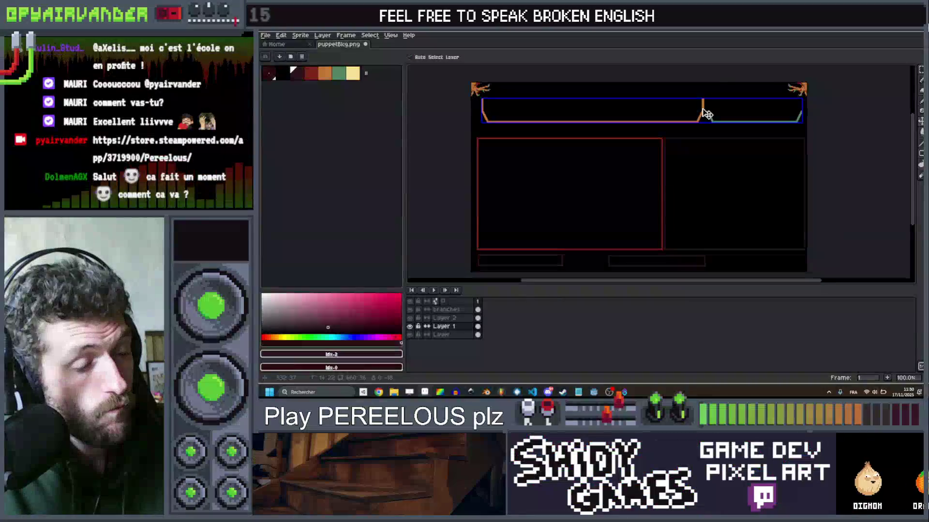
key(b)
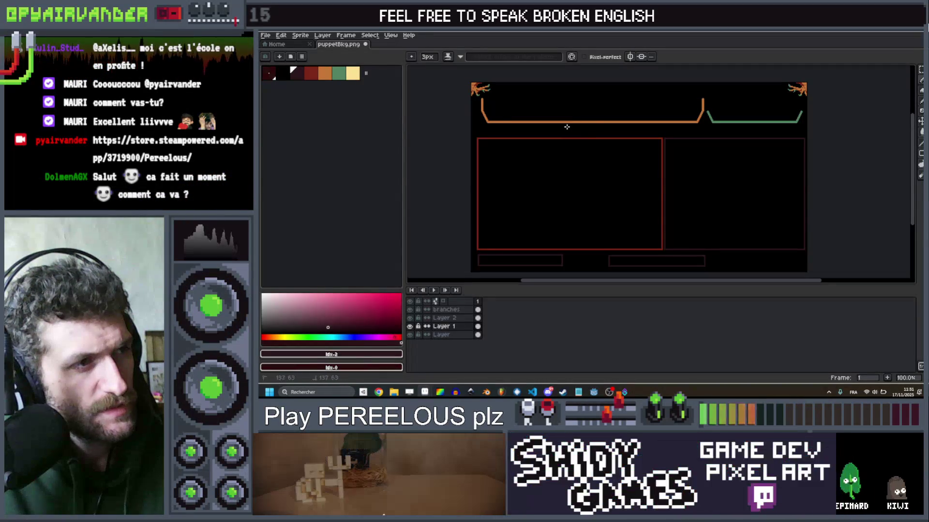
drag(659, 126, 707, 136)
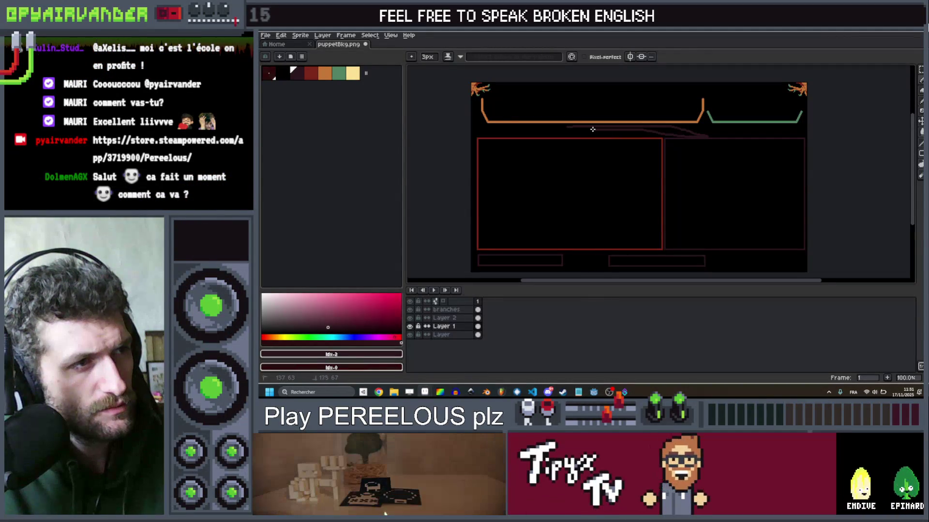
scroll(719, 131, down, 1)
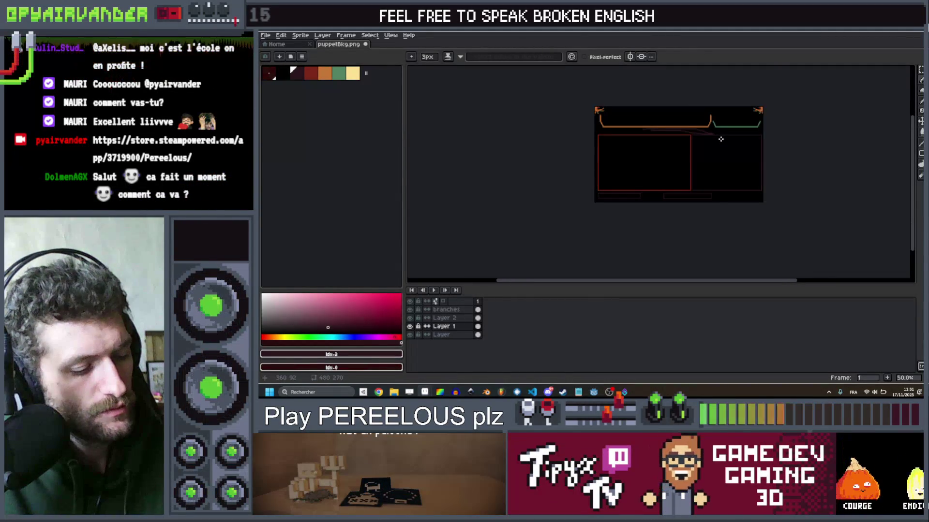
scroll(709, 121, up, 1)
drag(654, 124, 539, 112)
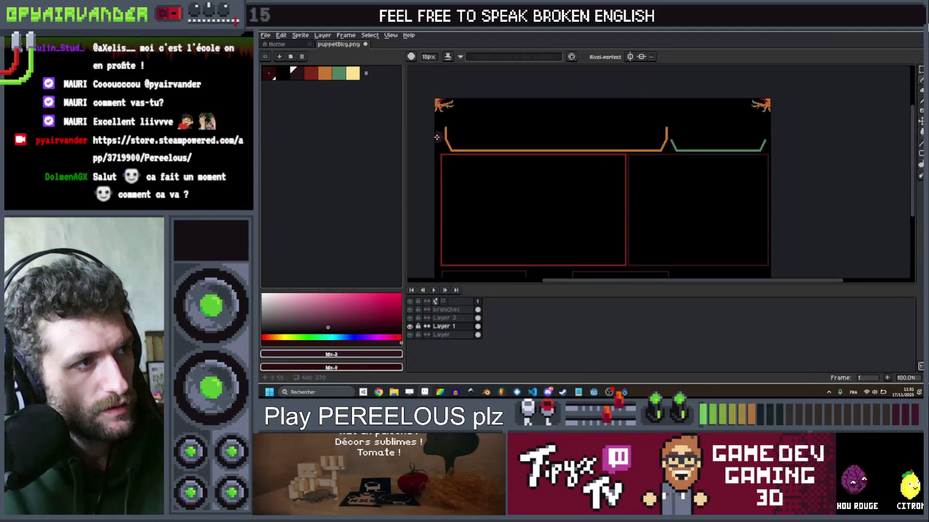
Step: Widen the brush and paint a dark maroon band across the top strip
key(minus)
key(minus)
key(minus)
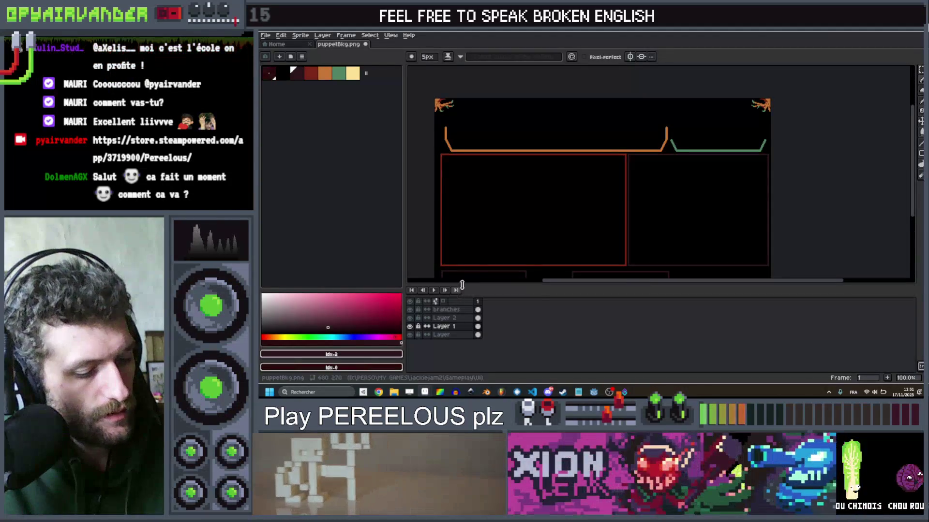
key(plus)
key(plus)
key(plus)
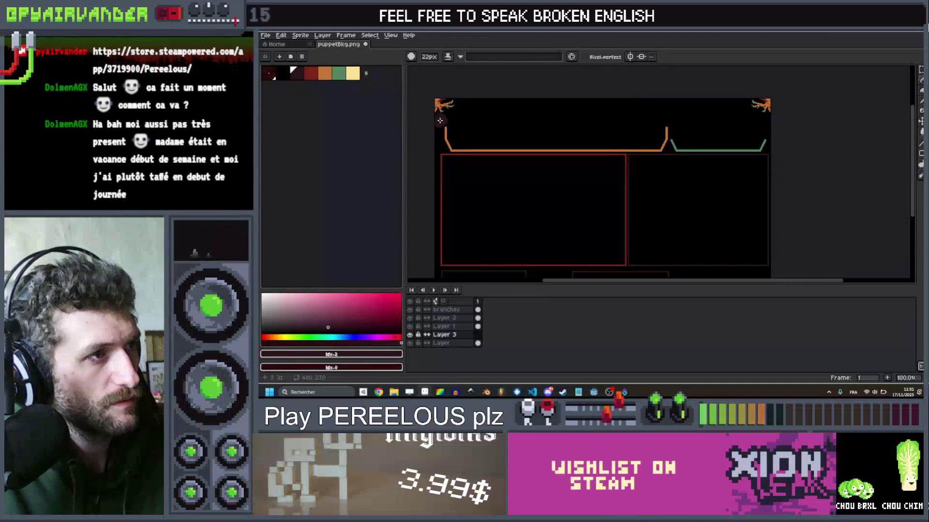
drag(437, 119, 774, 119)
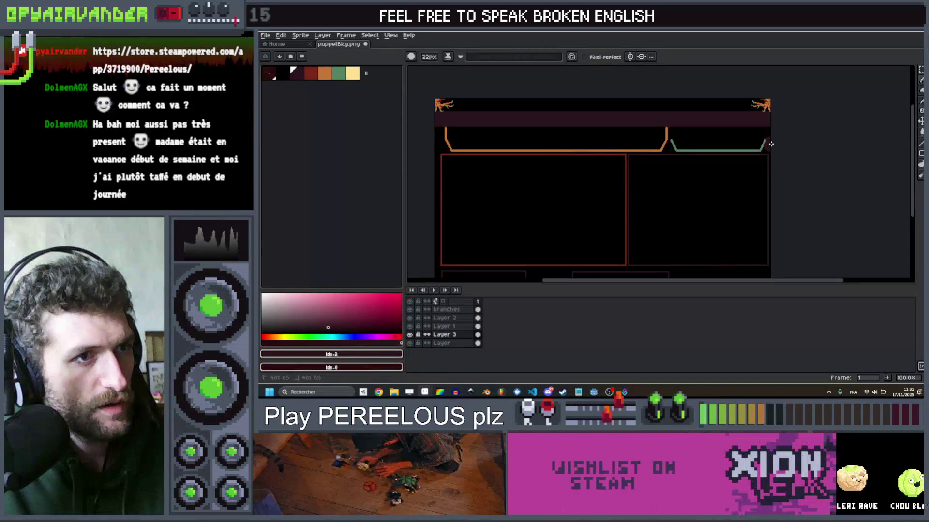
drag(436, 133, 700, 132)
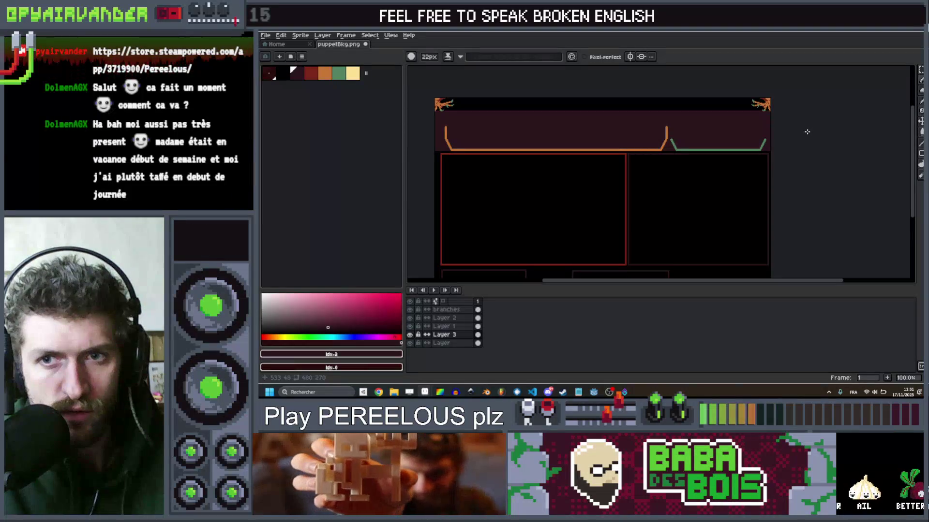
Step: Make Layer 1 active with the Pencil and pan around to inspect the sprite
scroll(806, 131, up, 1)
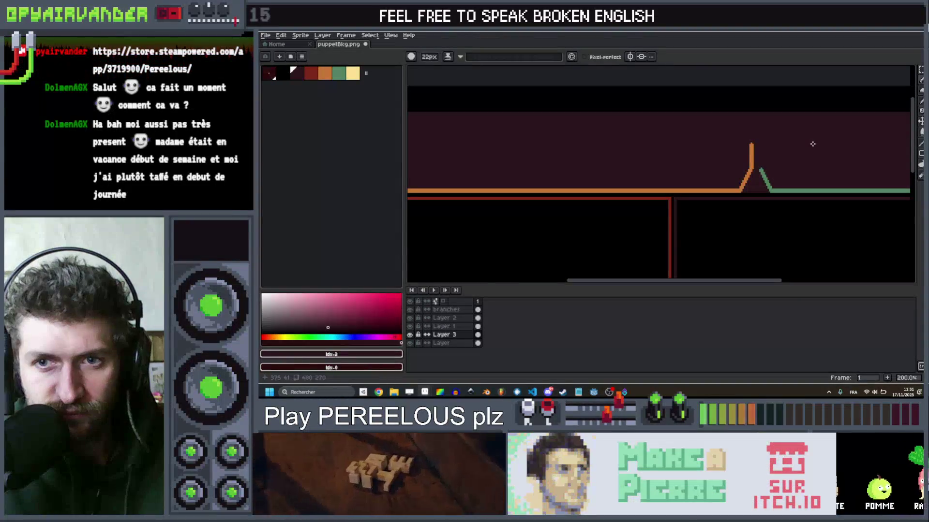
scroll(829, 143, up, 2)
ctrl+click(822, 128)
key(b)
scroll(803, 117, down, 4)
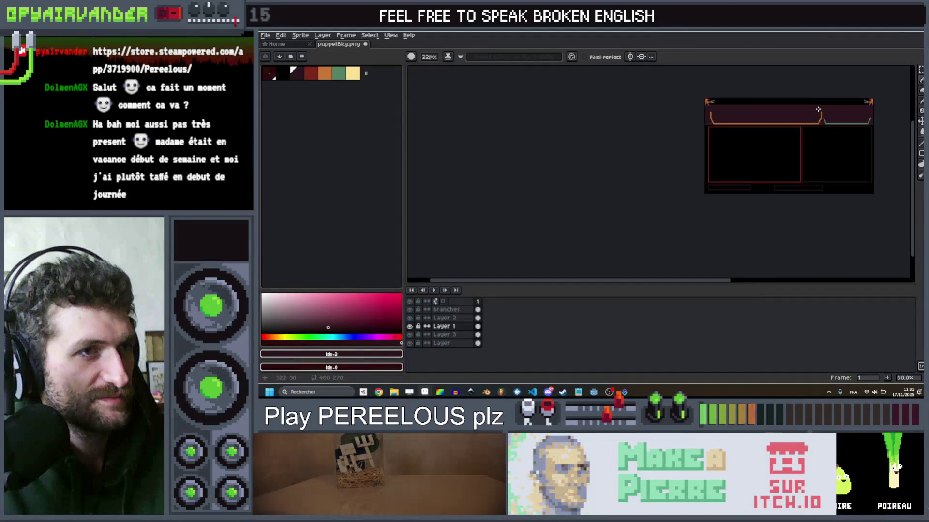
scroll(776, 108, up, 1)
scroll(711, 108, down, 2)
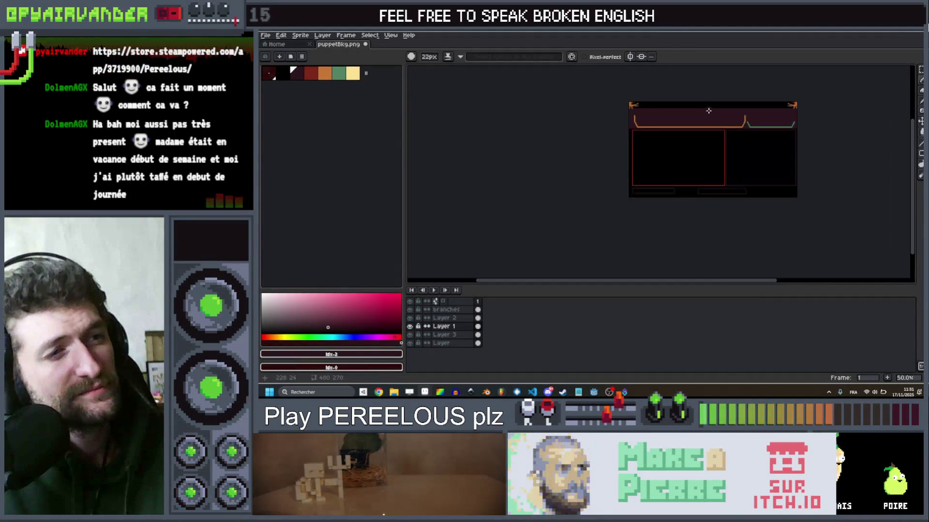
scroll(633, 124, up, 1)
scroll(798, 193, down, 2)
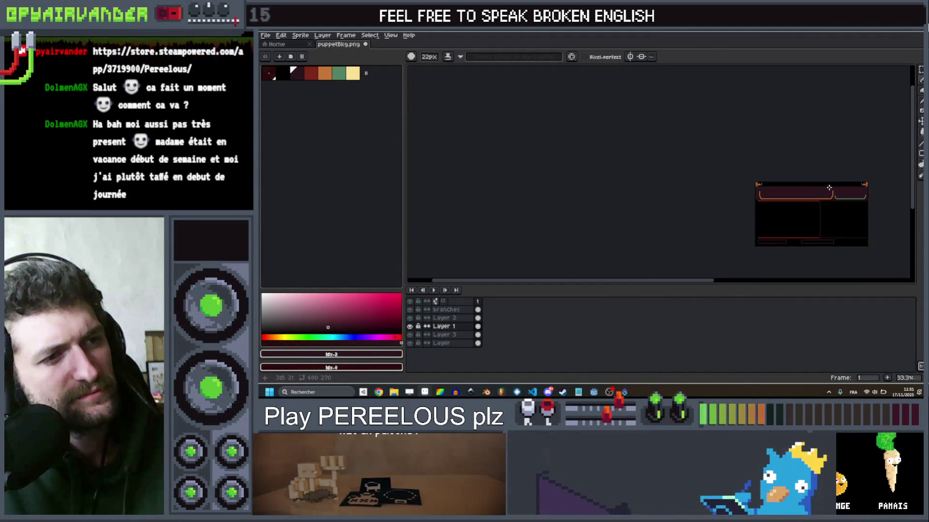
drag(832, 186, 763, 155)
scroll(763, 155, up, 3)
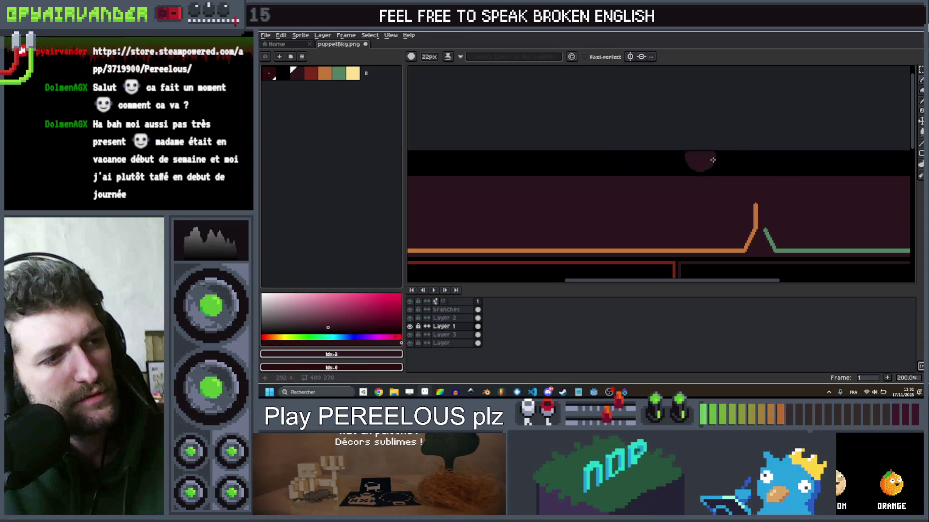
scroll(716, 169, down, 2)
scroll(726, 202, up, 1)
drag(756, 176, 769, 204)
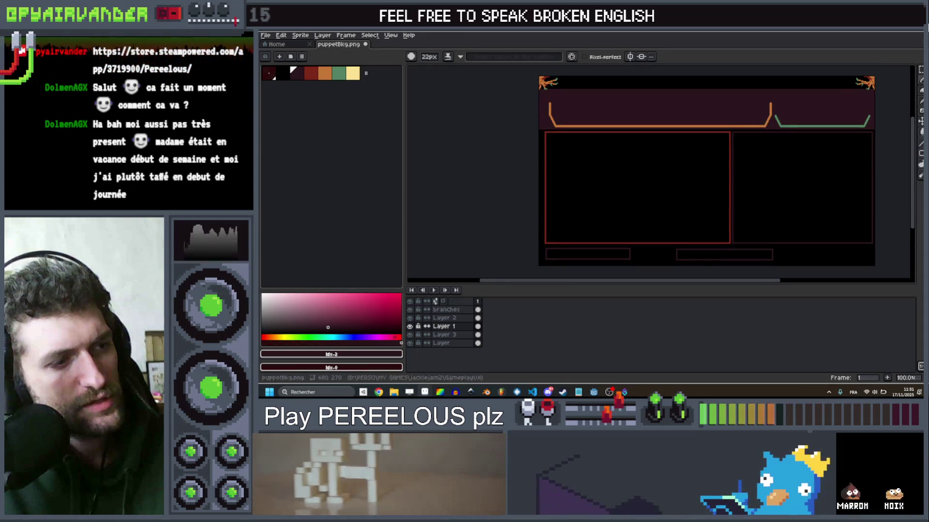
drag(784, 242, 789, 207)
Step: Select Layer 2 with the Move tool, then switch back to the Godot editor
key(v)
click(781, 222)
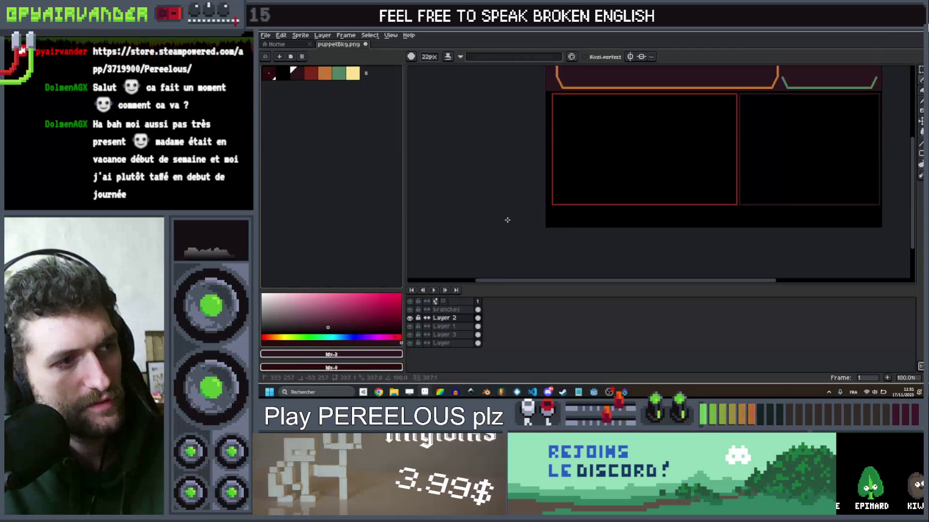
scroll(629, 145, down, 2)
scroll(712, 112, up, 2)
scroll(711, 112, down, 2)
scroll(711, 112, up, 2)
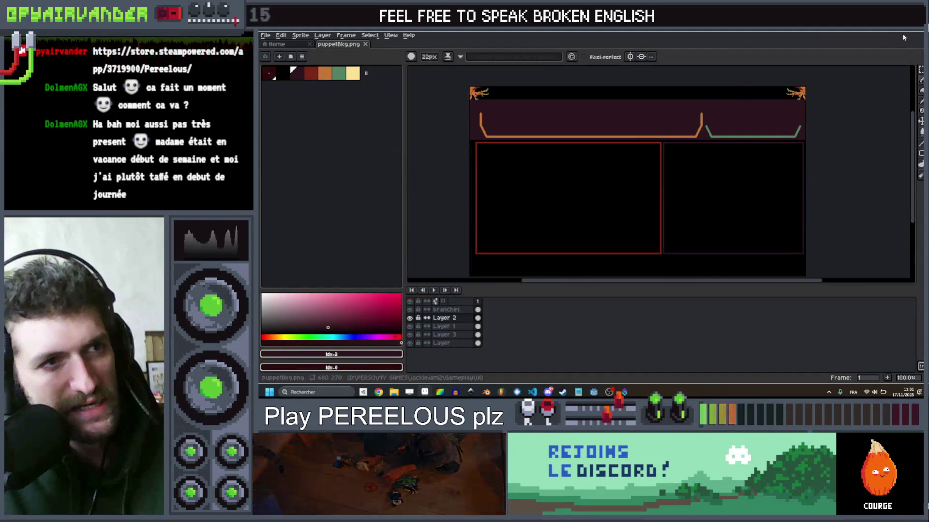
key(alt+Tab)
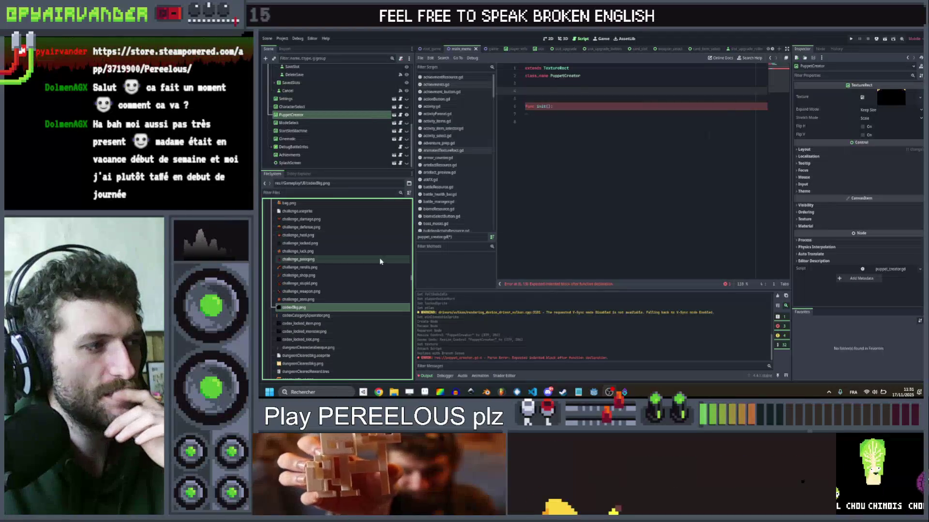
Step: Quick-load puppetBkg.png as PuppetCreator's texture and save the scene
click(890, 102)
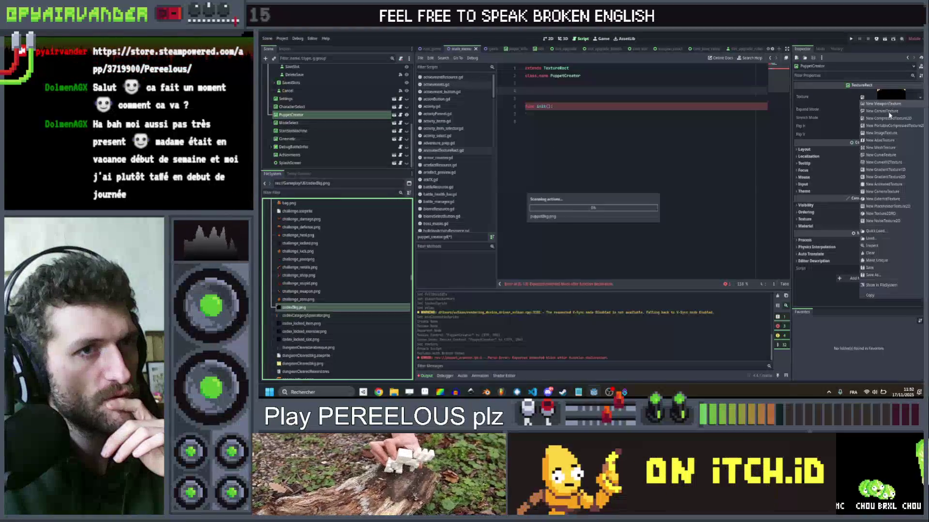
click(887, 232)
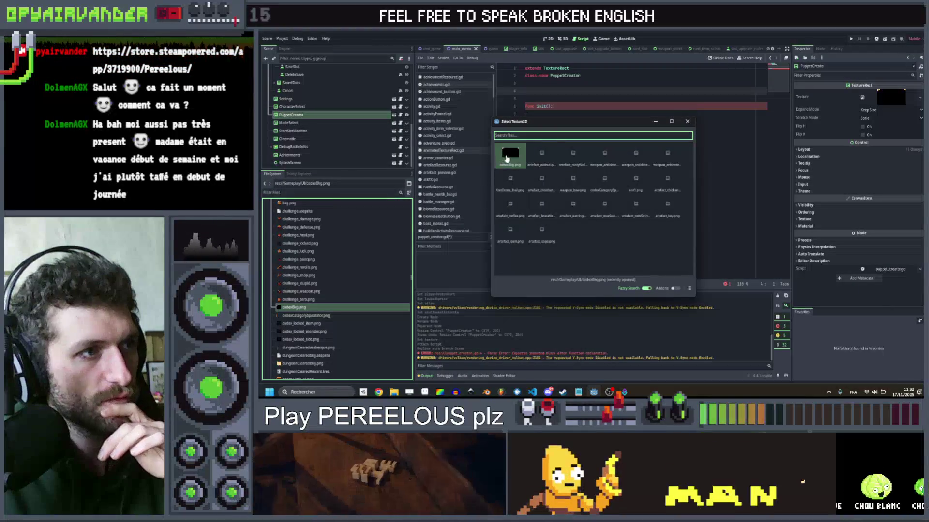
text(pup)
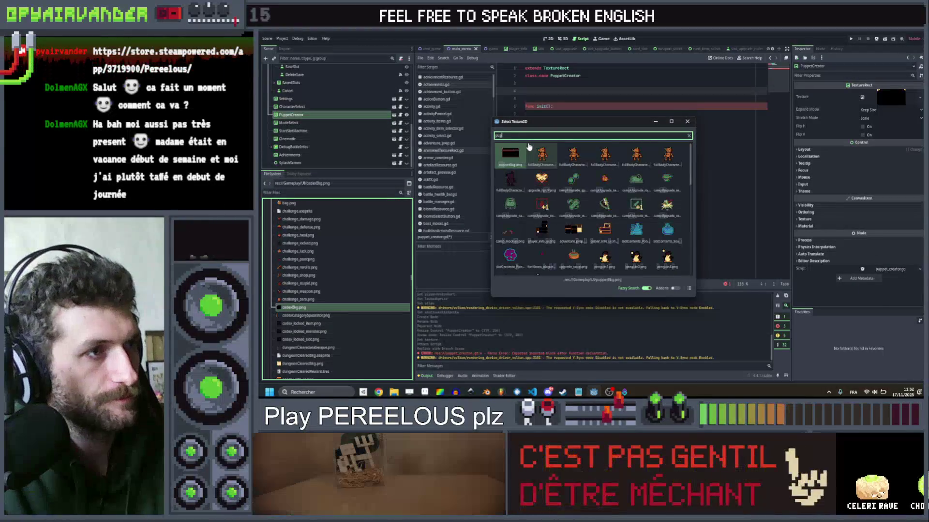
double_click(516, 155)
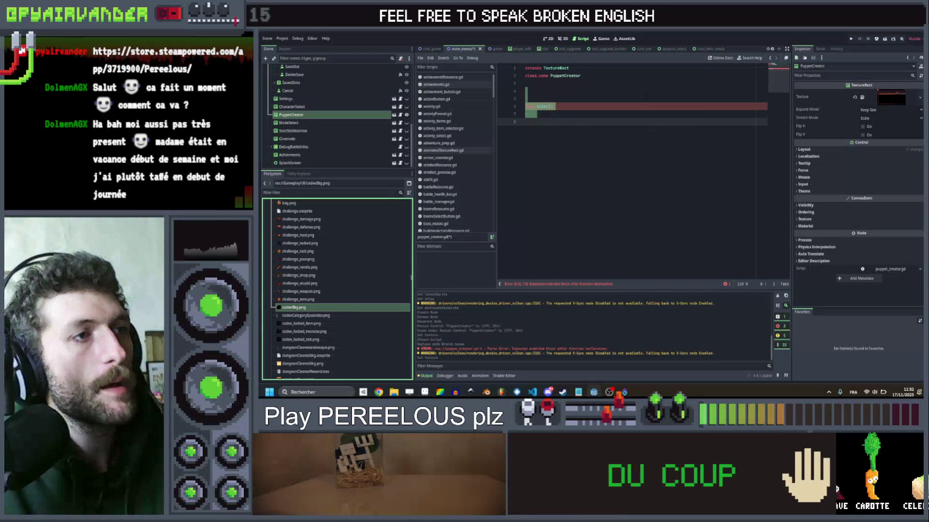
click(525, 99)
key(ctrl+s)
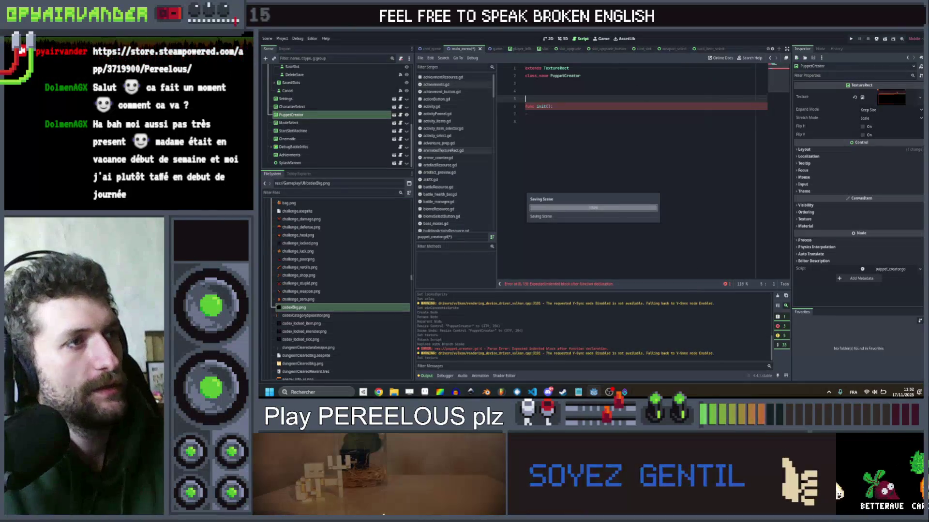
Step: Check the PuppetCreator node in puppet_creator's 2D view, then browse back to main_menu
click(394, 115)
click(546, 38)
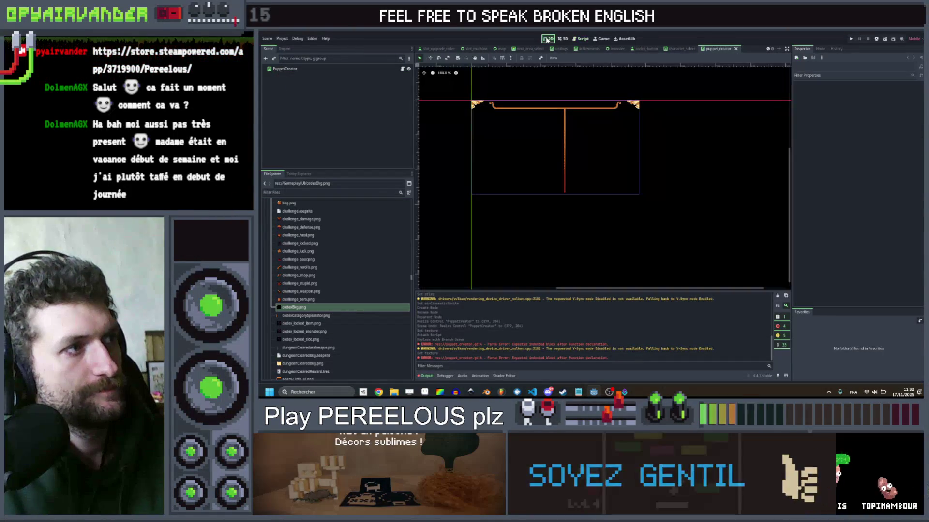
click(349, 70)
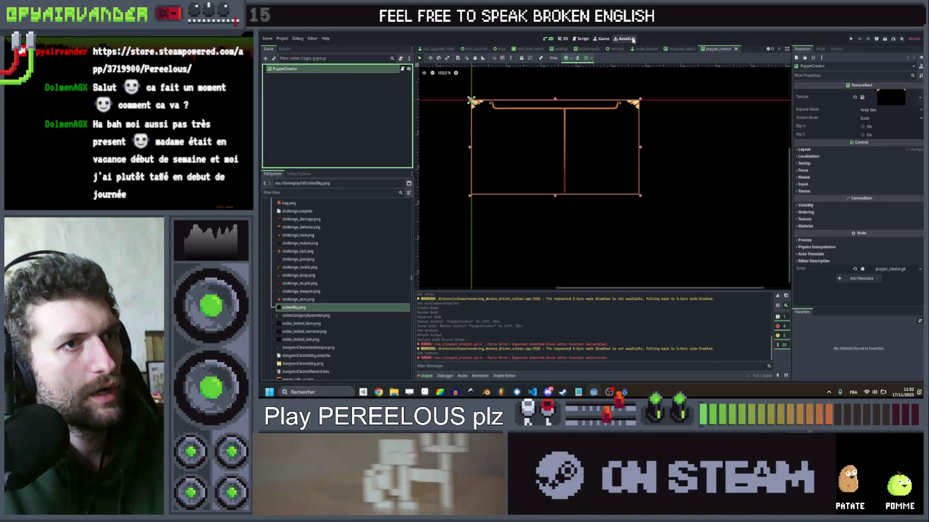
click(767, 50)
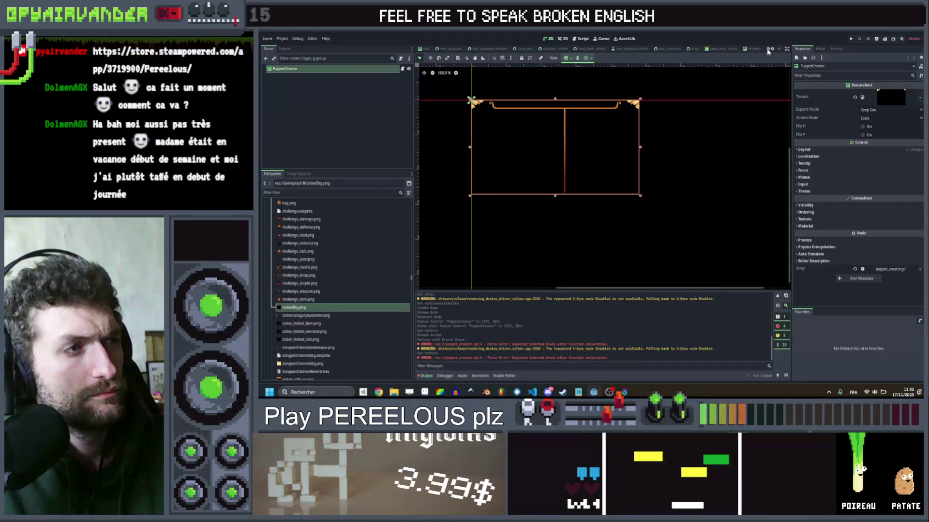
click(767, 50)
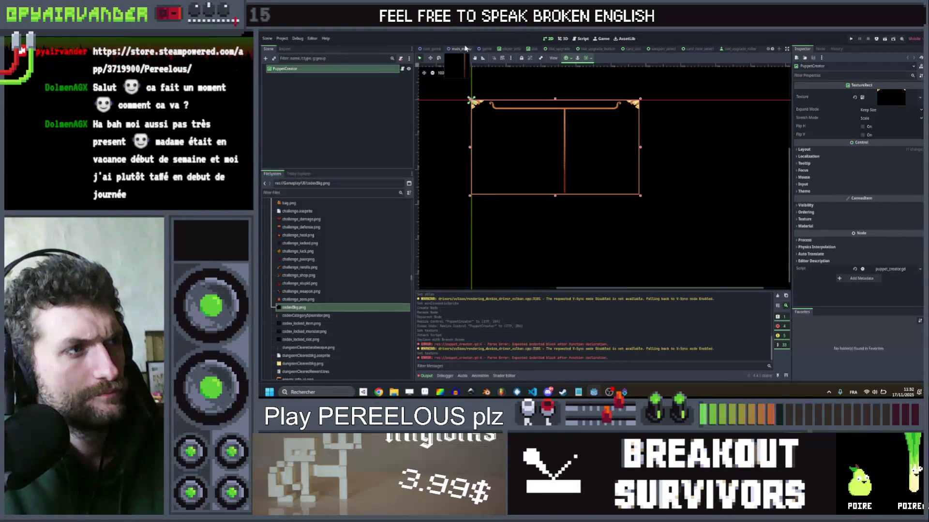
click(463, 49)
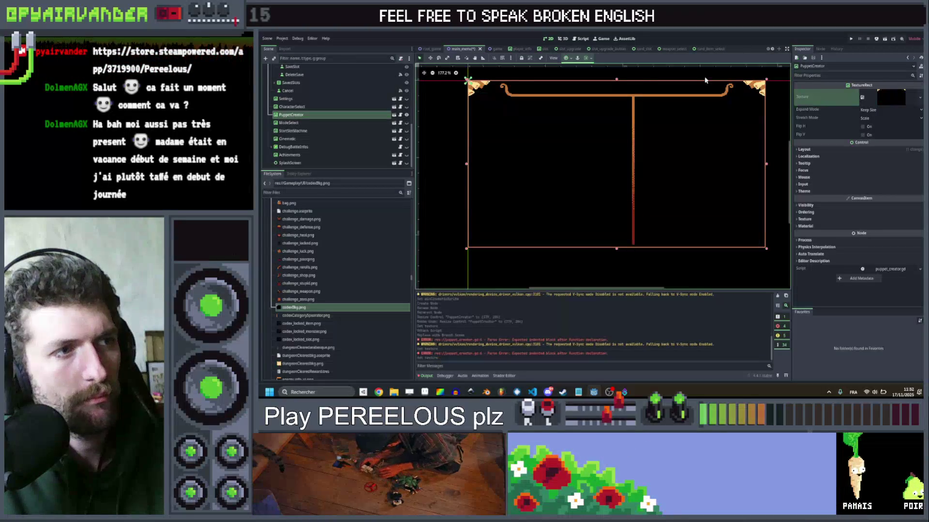
Step: Reassign puppetBkg.png as PuppetCreator's background texture in puppet_creator and save
click(393, 115)
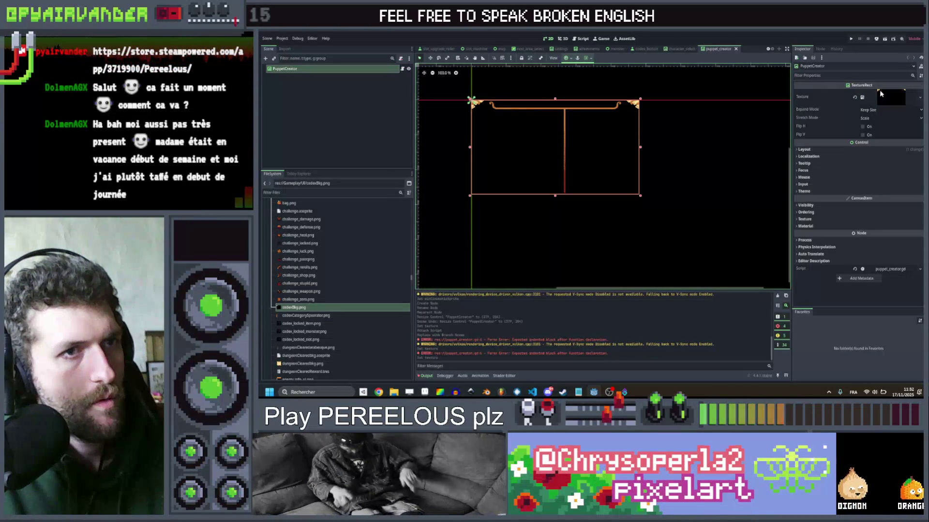
click(883, 96)
click(888, 230)
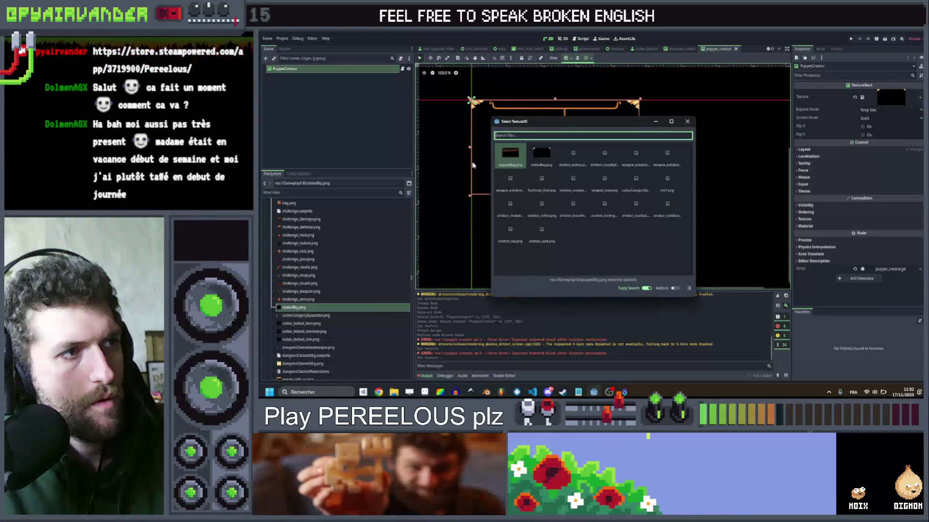
double_click(503, 158)
click(446, 165)
scroll(489, 79, up, 4)
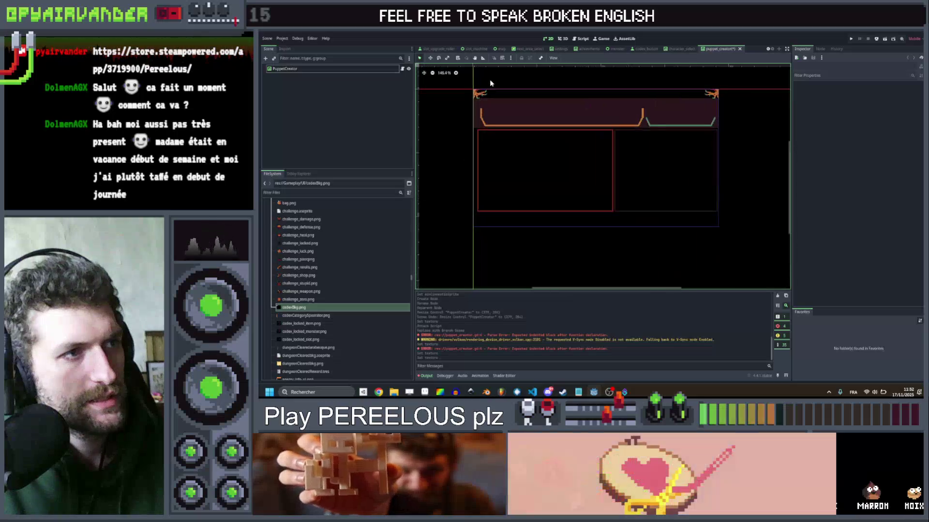
scroll(553, 126, right, 1)
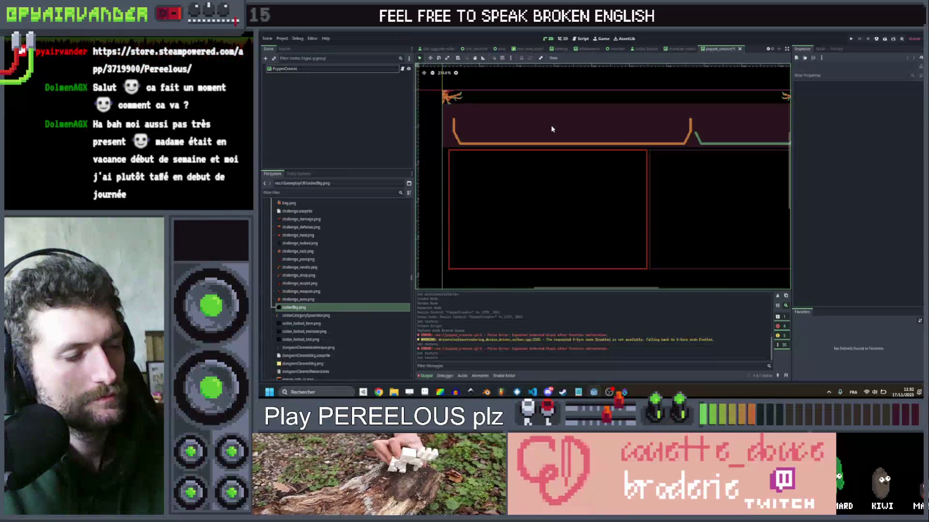
key(ctrl+s)
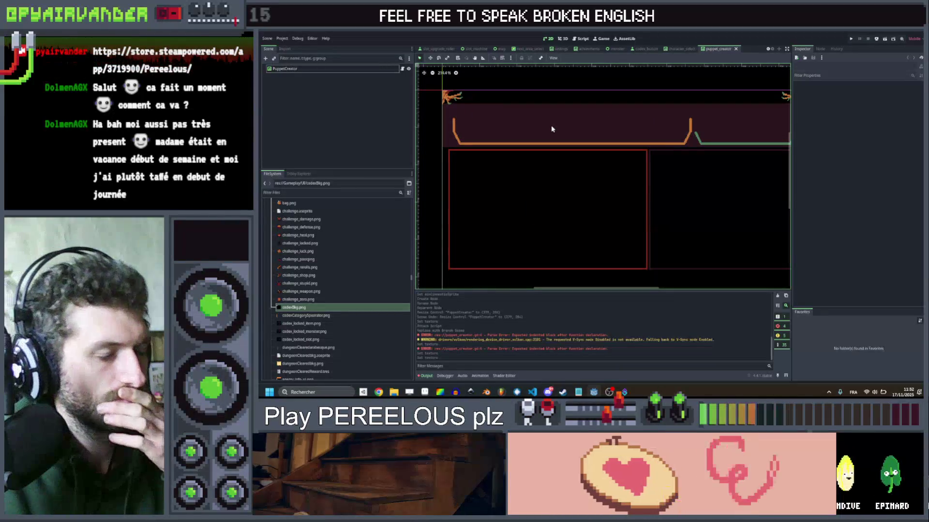
Step: Look over the puppet background, then switch to the settings scene
scroll(616, 209, right, 1)
drag(616, 209, 579, 187)
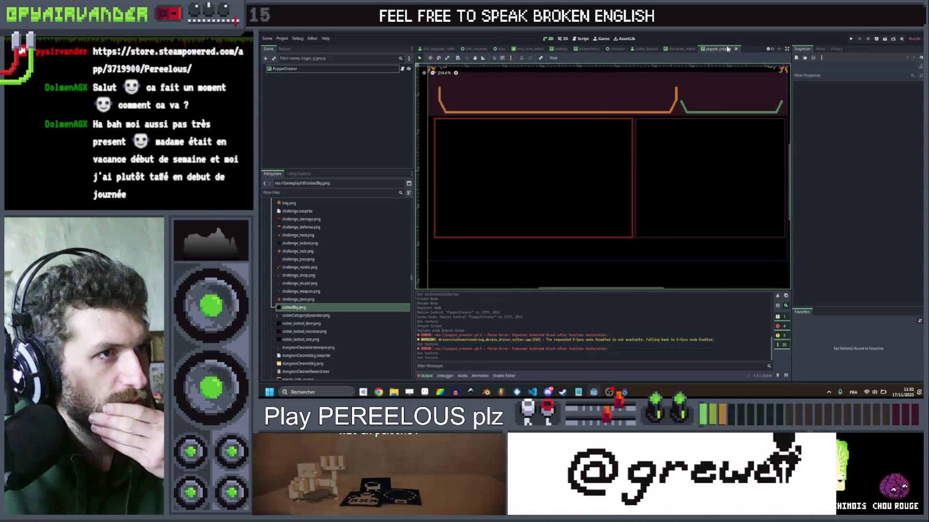
click(557, 49)
Step: Copy the settings scene's codex ScrollContainer and paste it under PuppetCreator
scroll(383, 129, down, 5)
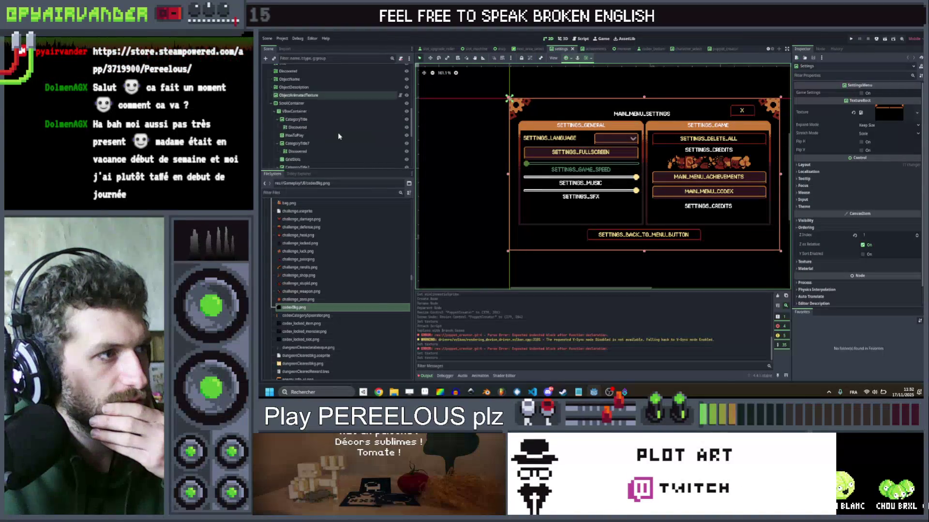
scroll(338, 130, up, 5)
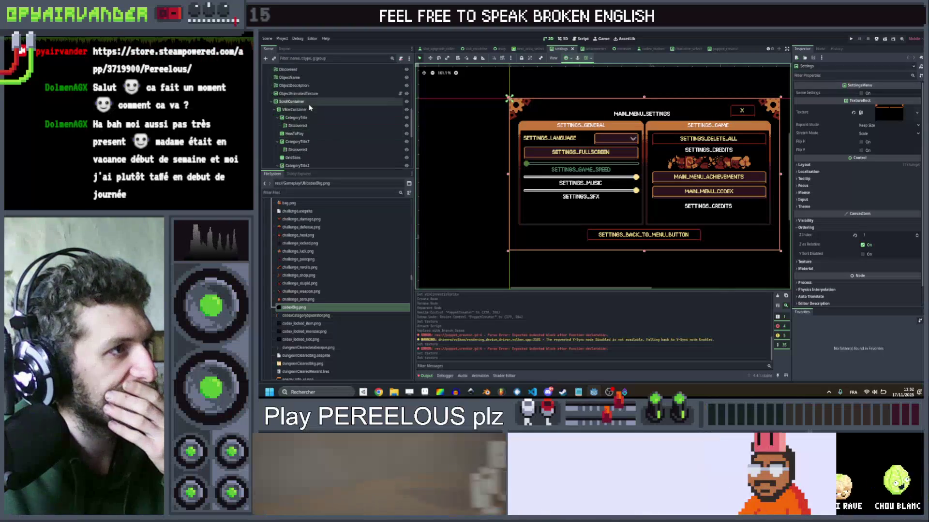
click(310, 102)
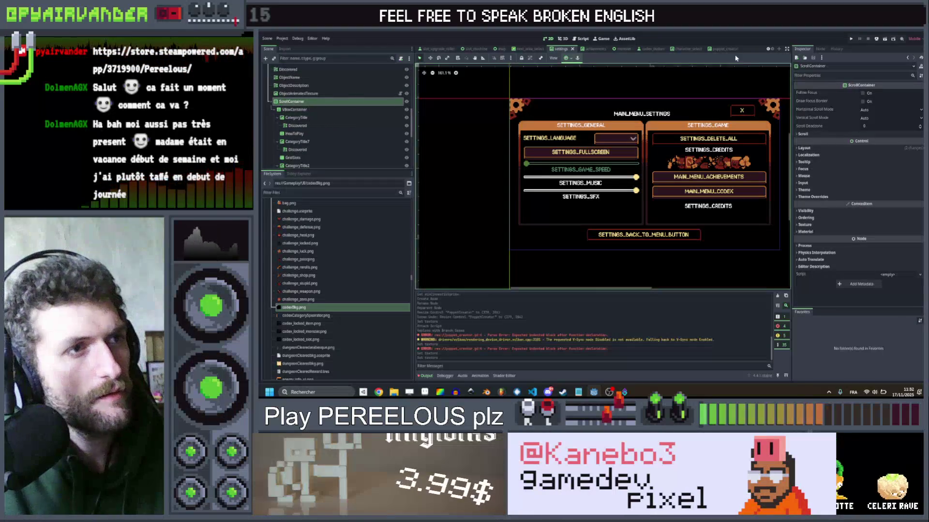
click(730, 49)
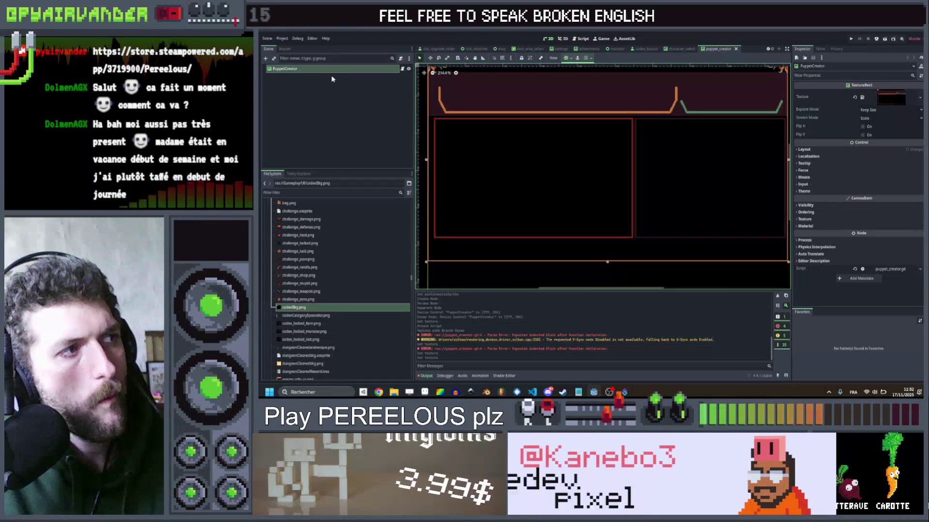
key(ctrl+v)
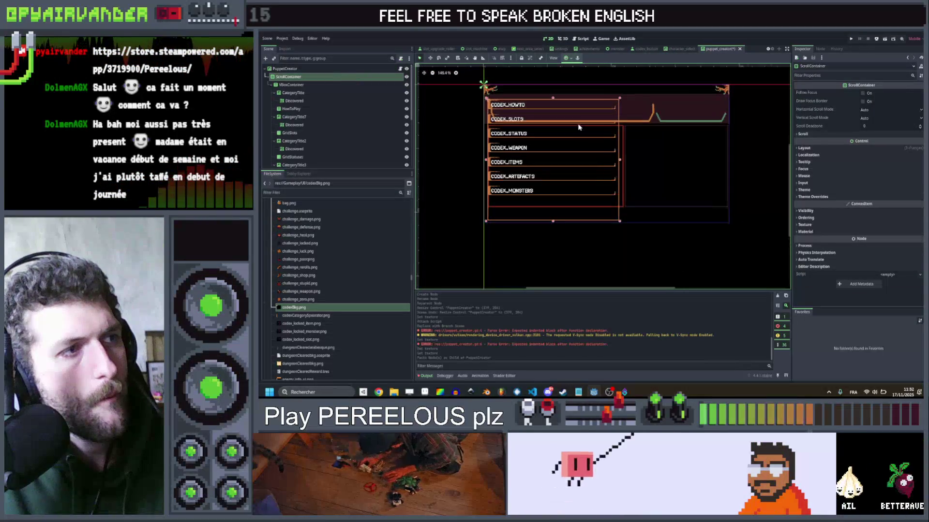
Step: Delete the CODEX_HOWTO and CODEX_STATUS category rows from the pasted list
click(349, 93)
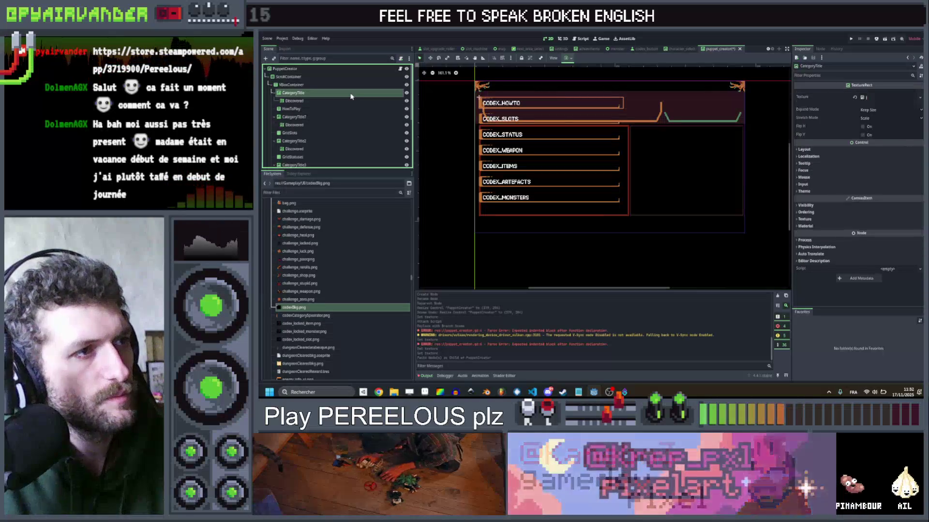
key(Delete)
key(Return)
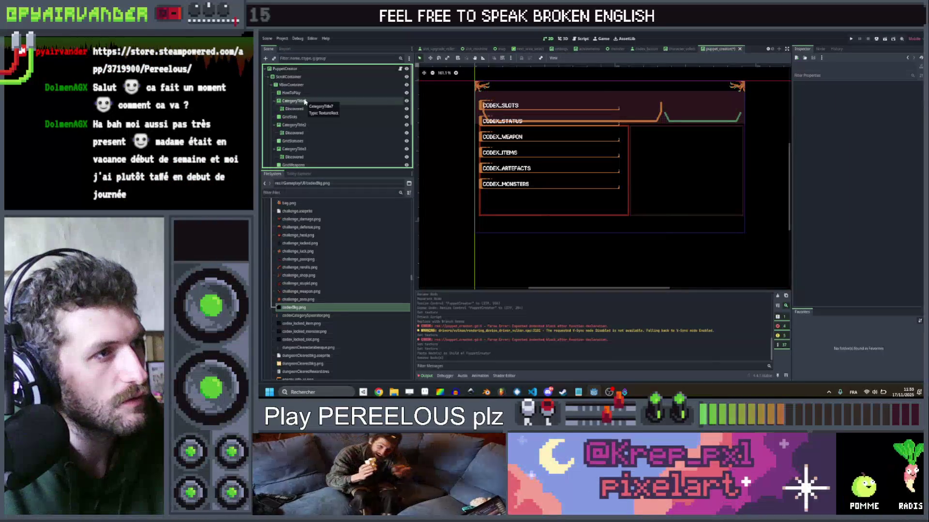
click(296, 101)
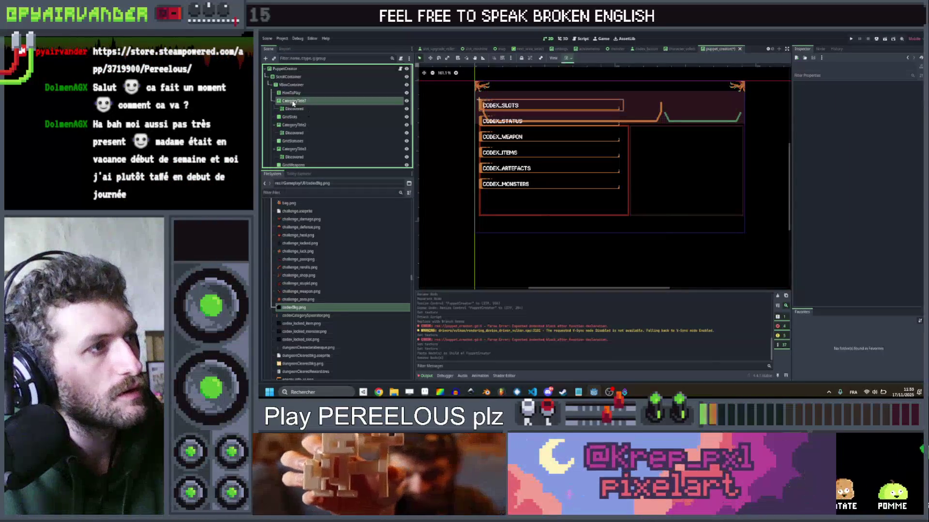
click(290, 127)
key(Delete)
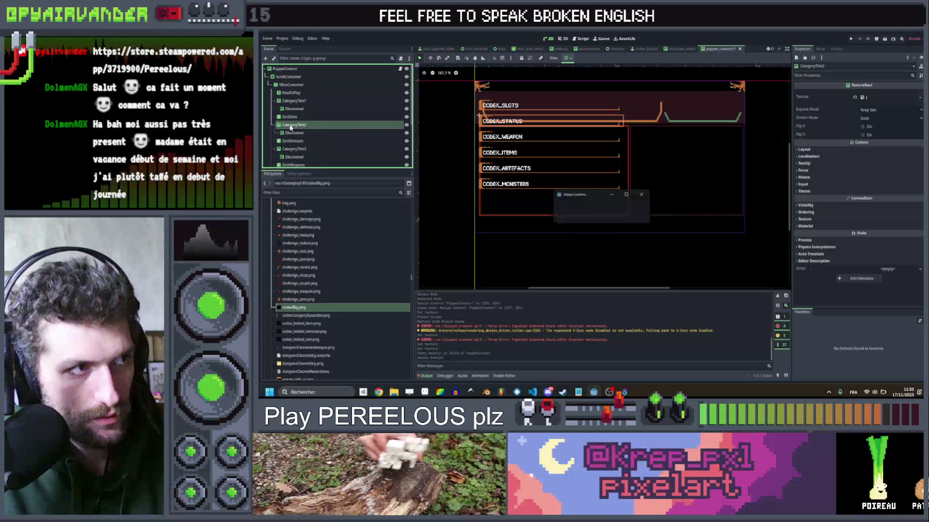
key(Return)
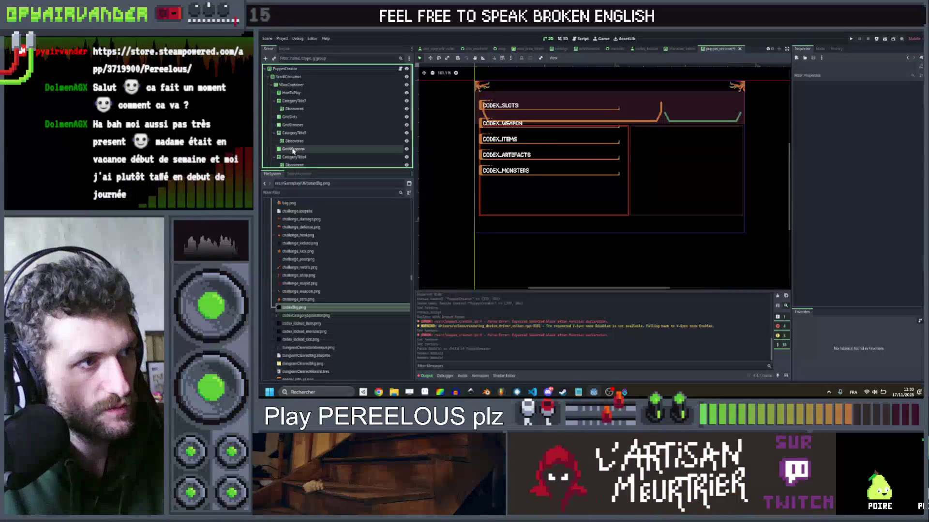
scroll(310, 144, down, 1)
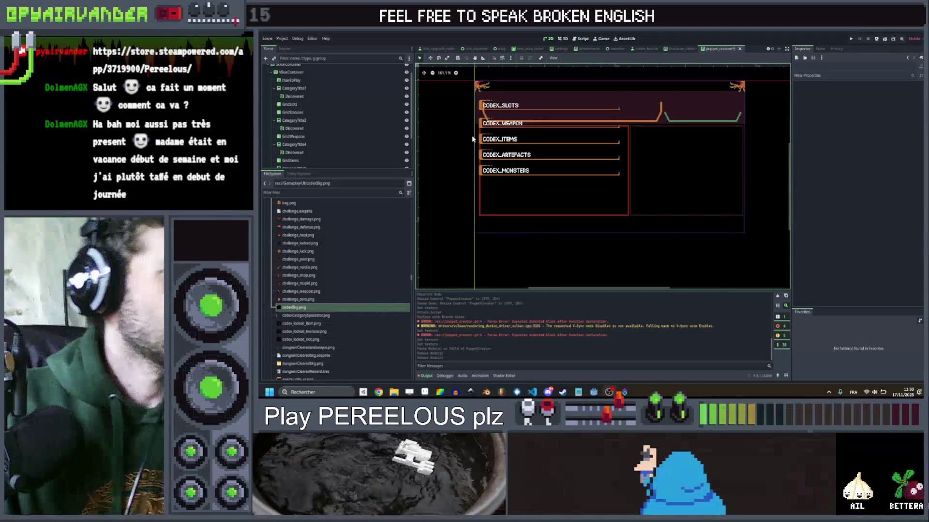
Step: Delete CategoryTitle6, GridMonsters, GridArtifacts and CategoryTitle5 from the codex list
scroll(319, 145, down, 3)
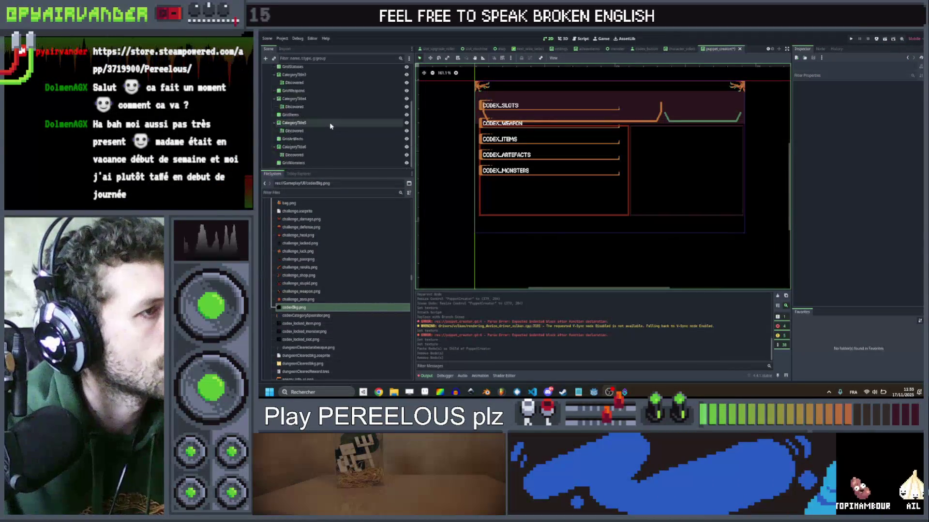
click(318, 147)
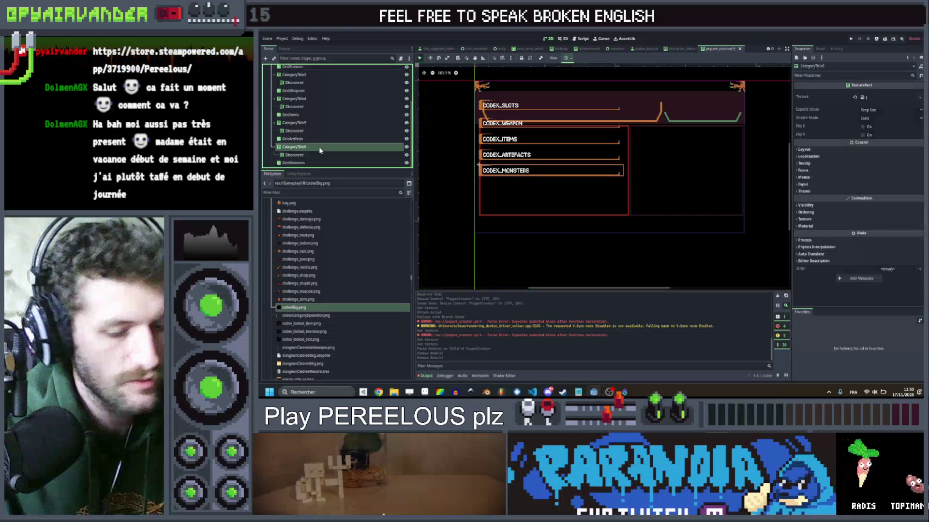
key(Return)
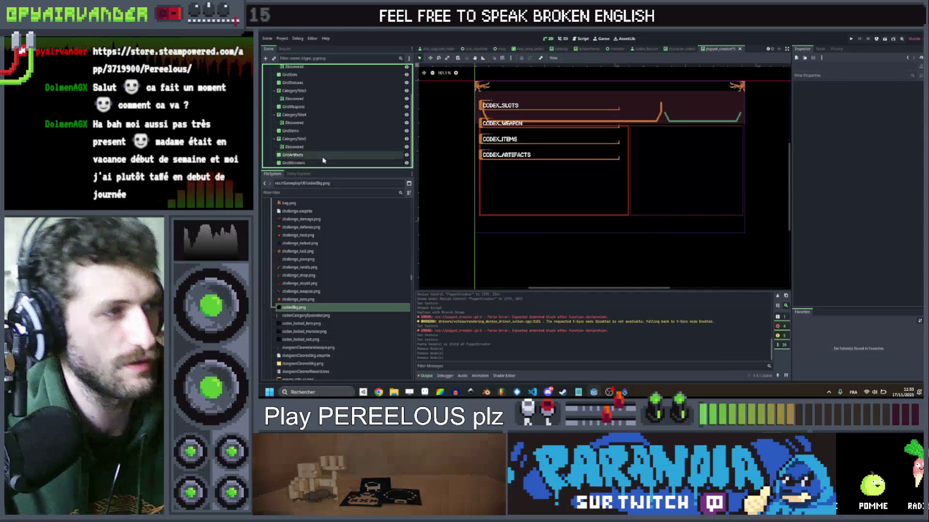
key(Return)
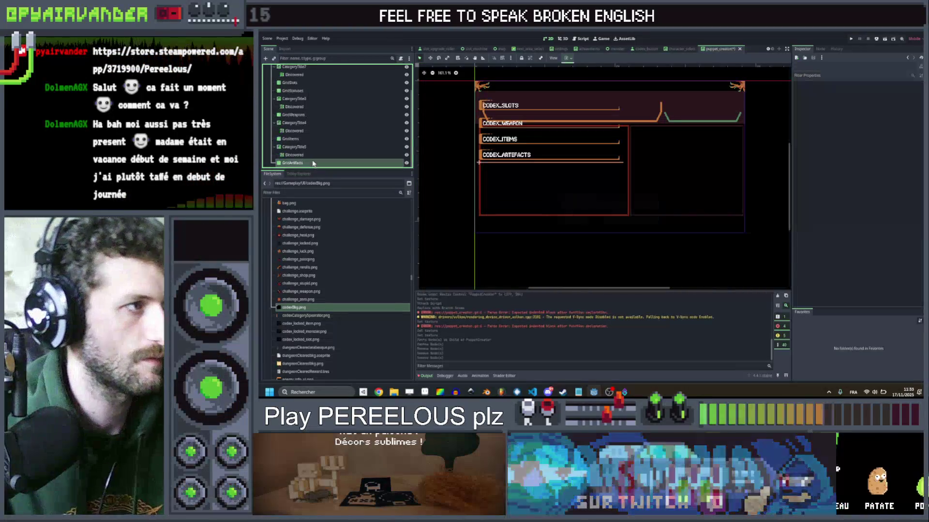
key(Delete)
key(Return)
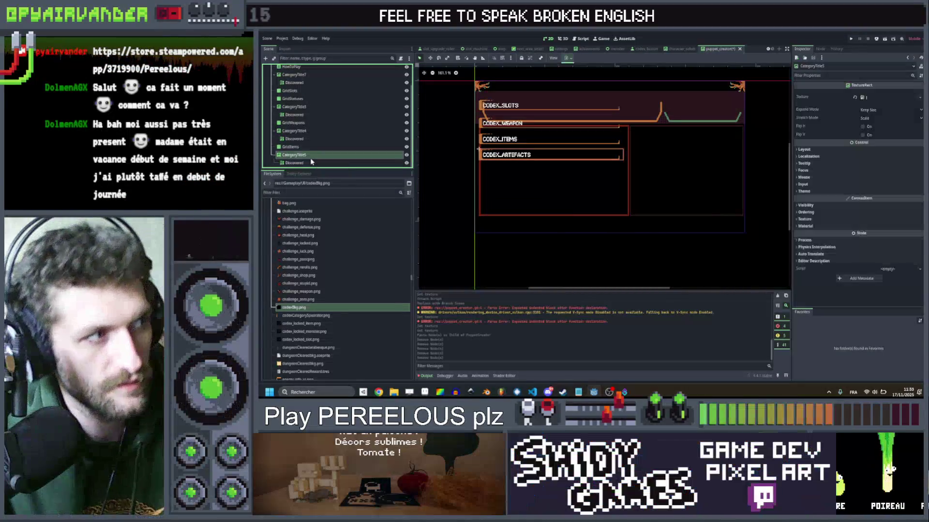
key(Delete)
key(Return)
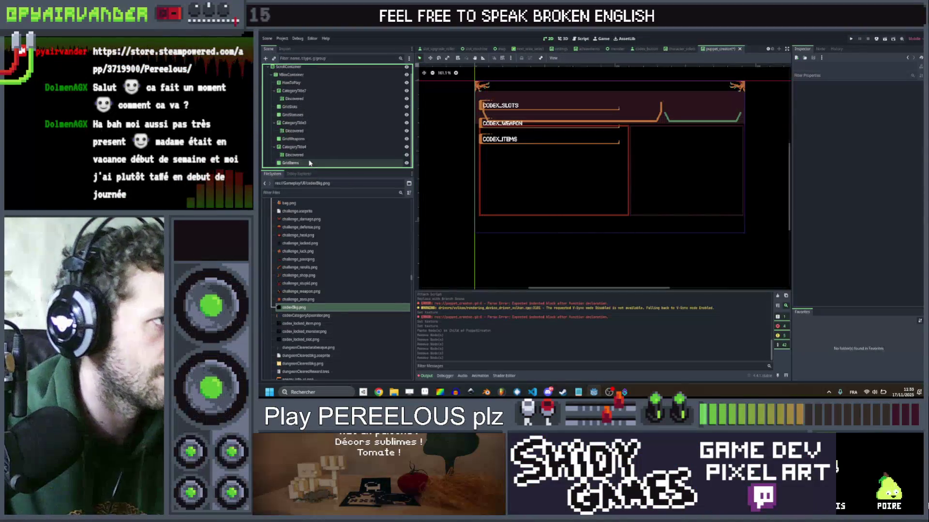
Step: Delete CategoryTitle4, GridStatuses, GridItems and the HowToPlay node
click(310, 163)
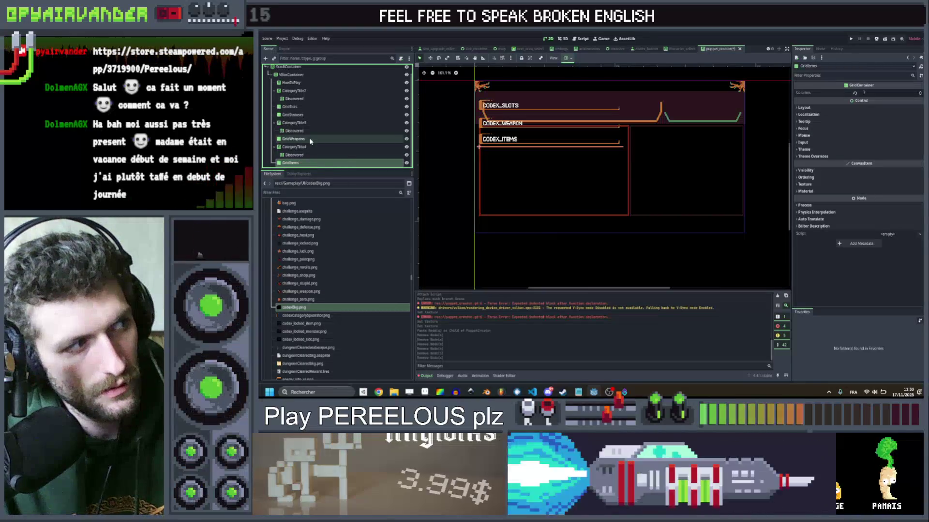
click(310, 140)
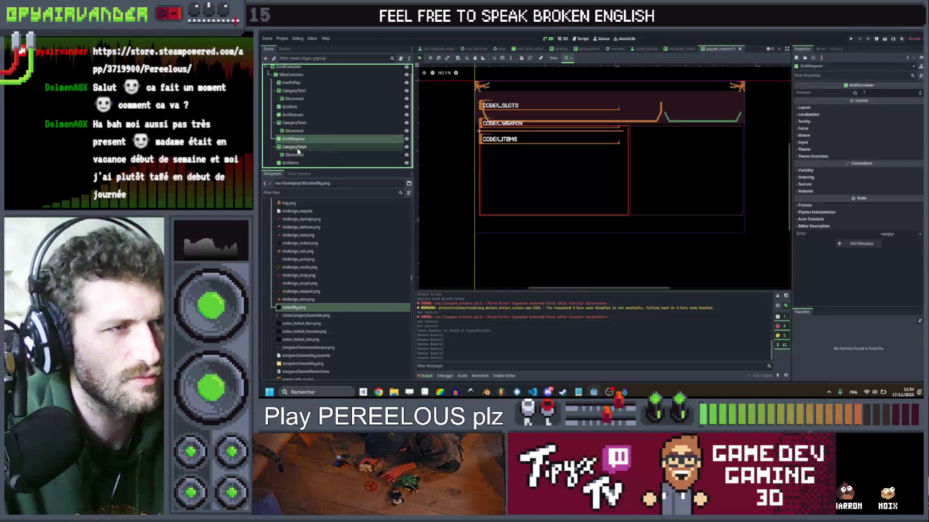
click(298, 148)
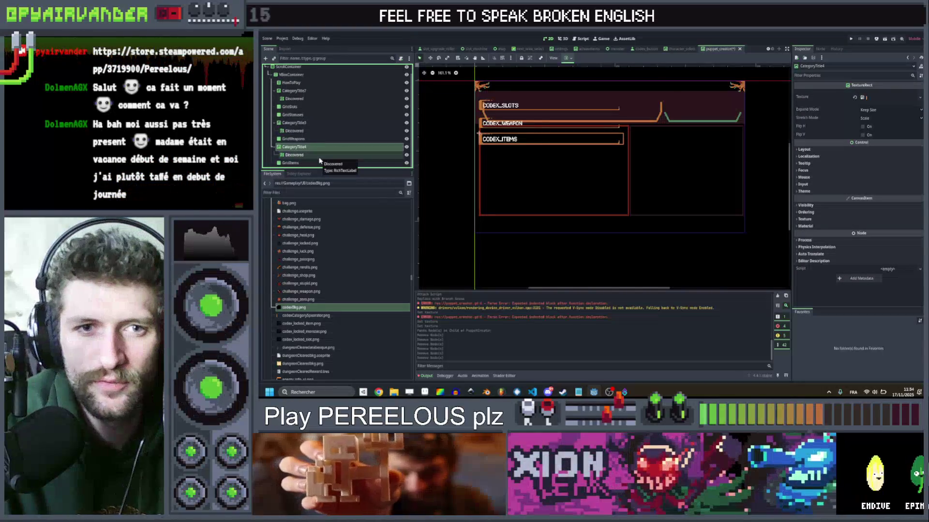
key(Delete)
key(Return)
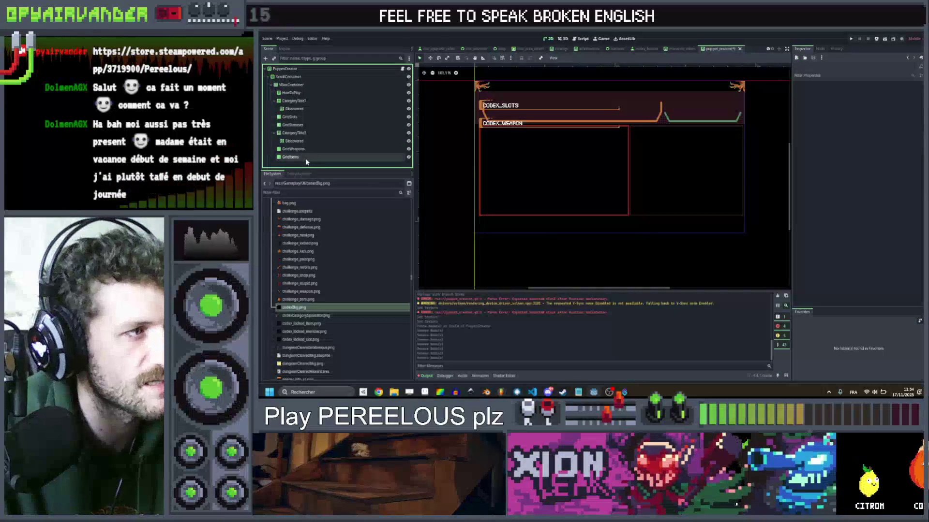
ctrl+click(304, 124)
key(Delete)
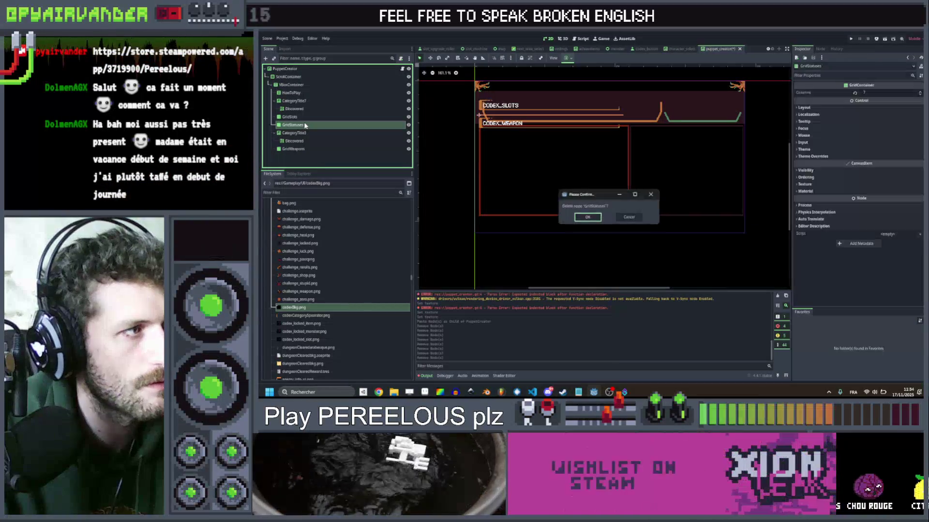
key(Return)
click(319, 93)
key(Delete)
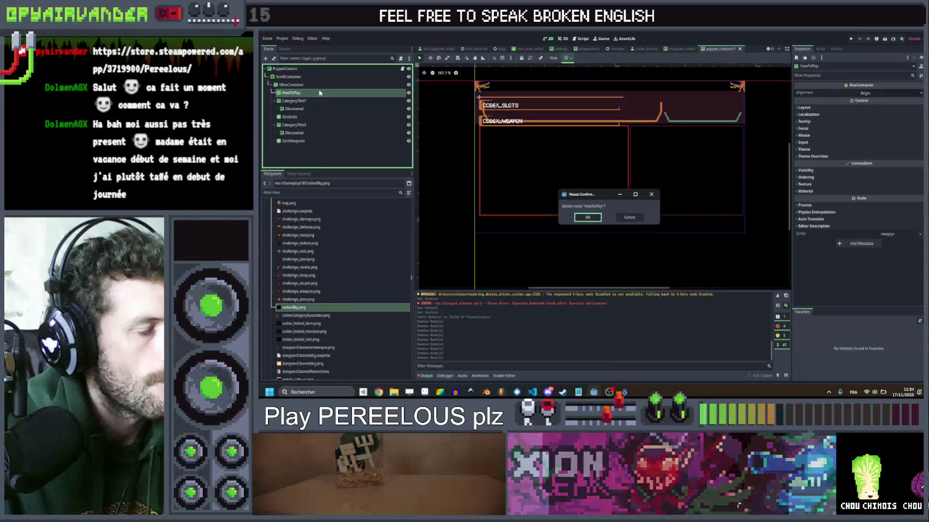
key(Return)
Step: Review the remaining GridSlots and CategoryTitle3 entries and select the VBoxContainer
click(309, 109)
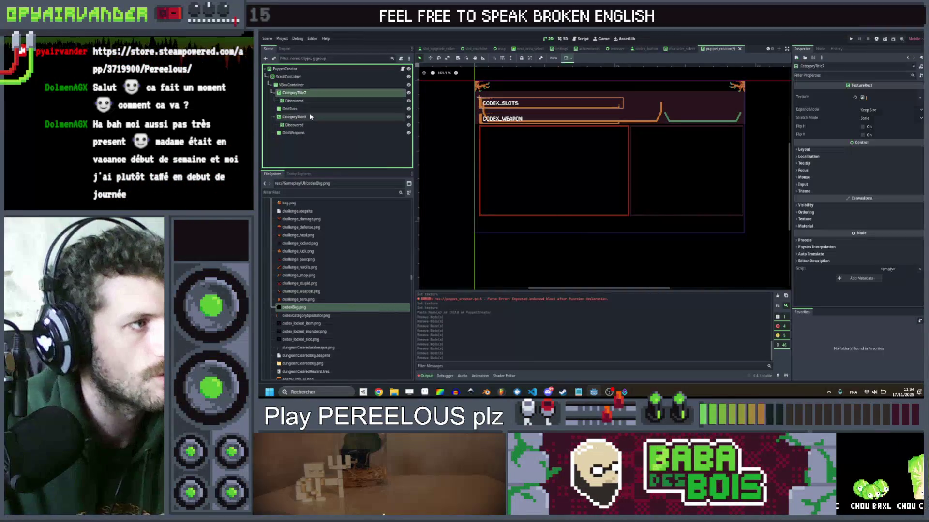
click(310, 116)
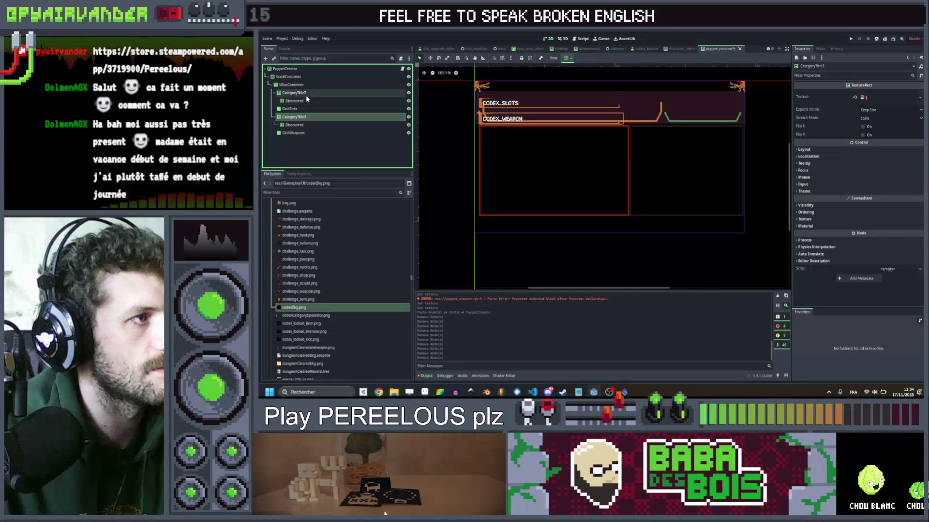
click(293, 85)
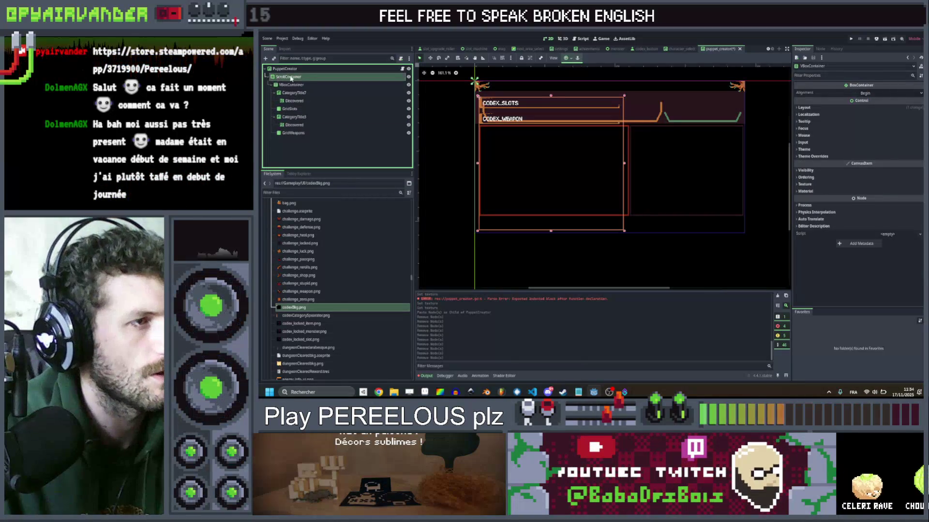
Step: Lower the ScrollContainer's top edge below the header and nudge it slightly right
click(291, 77)
scroll(569, 102, up, 3)
drag(554, 101, 556, 156)
scroll(605, 137, down, 3)
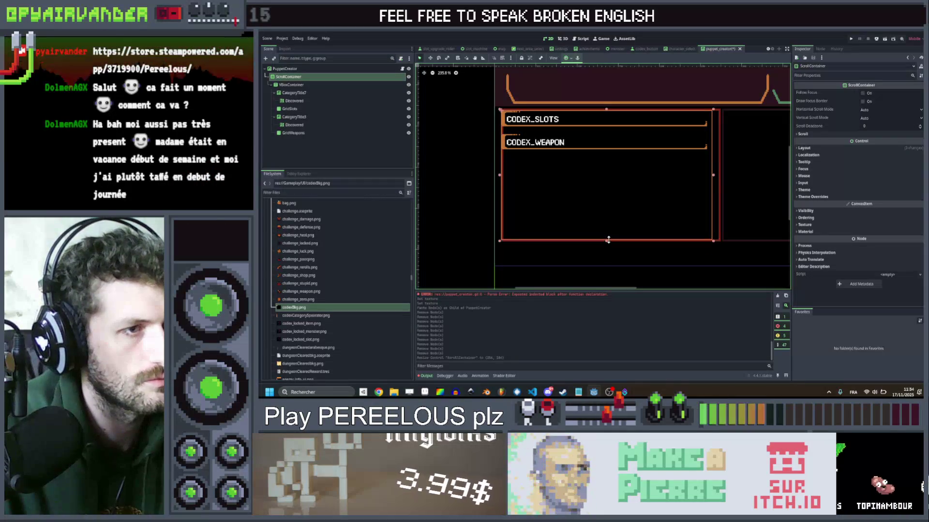
drag(711, 177, 717, 178)
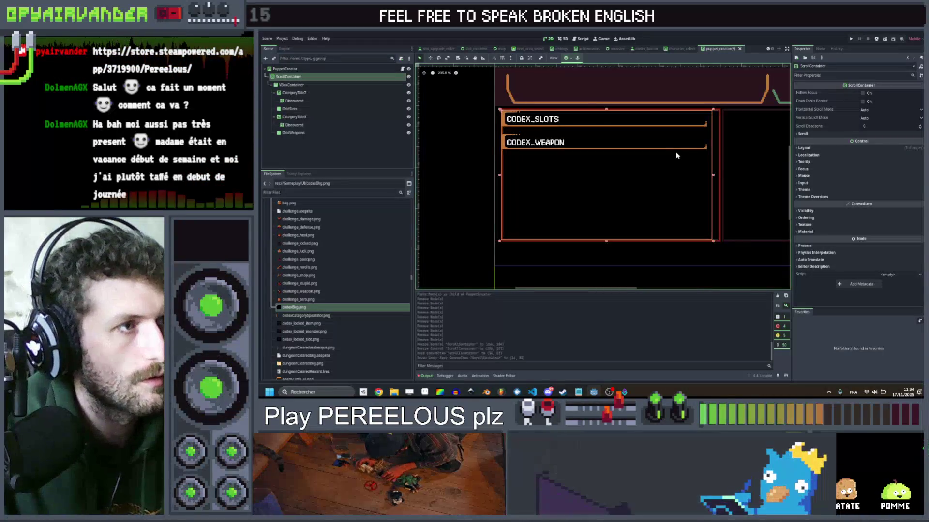
Step: Trim the list's left and right edges to fit inside the background frame and preview it
scroll(696, 177, up, 3)
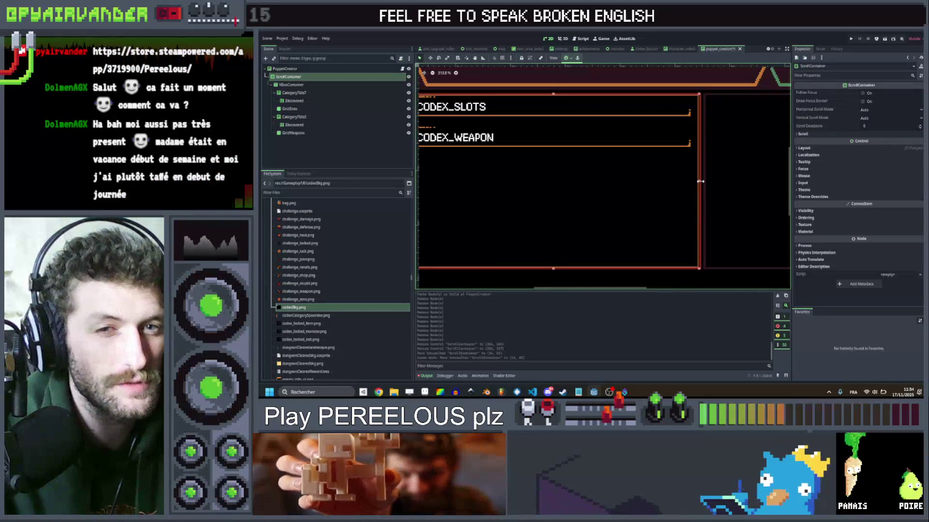
drag(700, 182, 701, 184)
drag(596, 192, 707, 182)
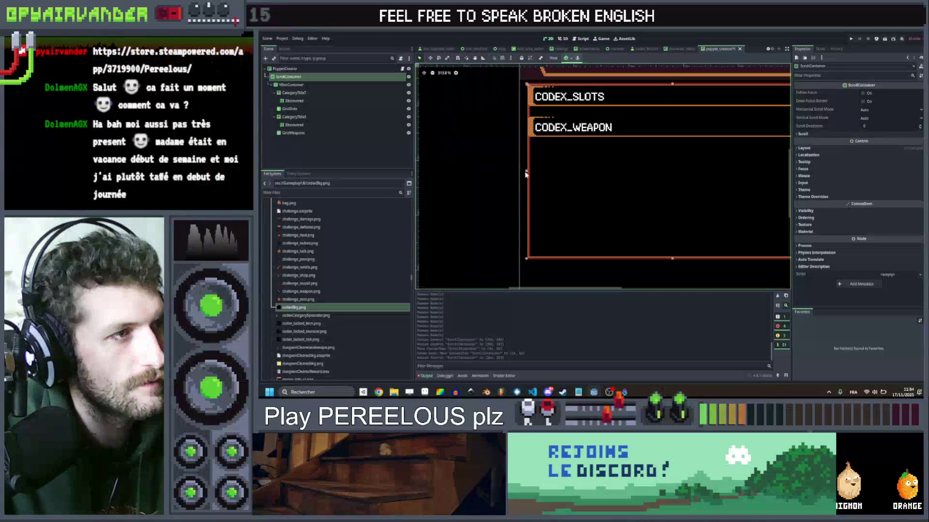
drag(526, 174, 528, 171)
scroll(528, 174, down, 3)
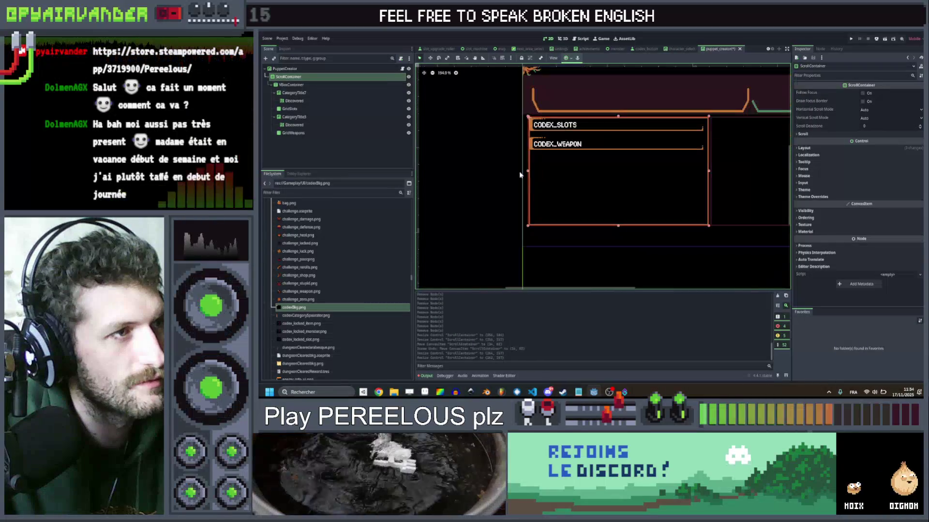
scroll(571, 169, up, 4)
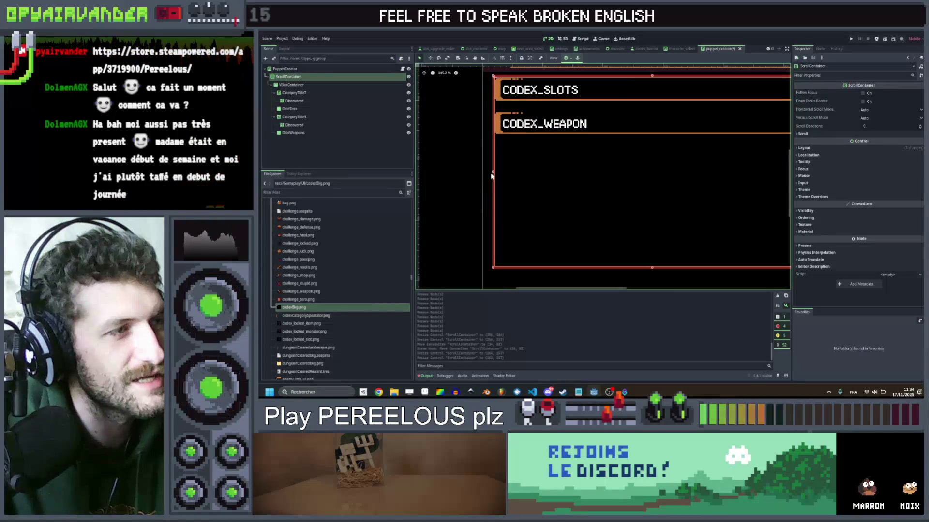
click(470, 176)
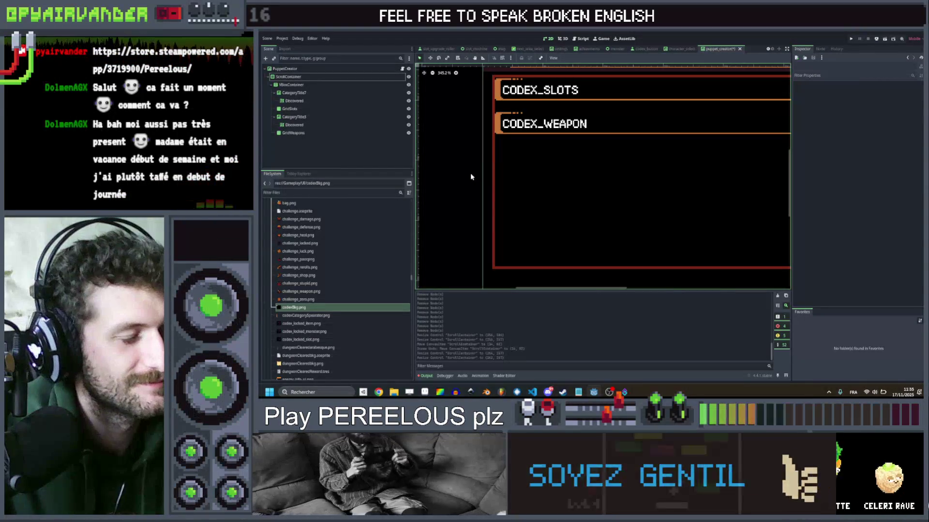
scroll(472, 177, down, 4)
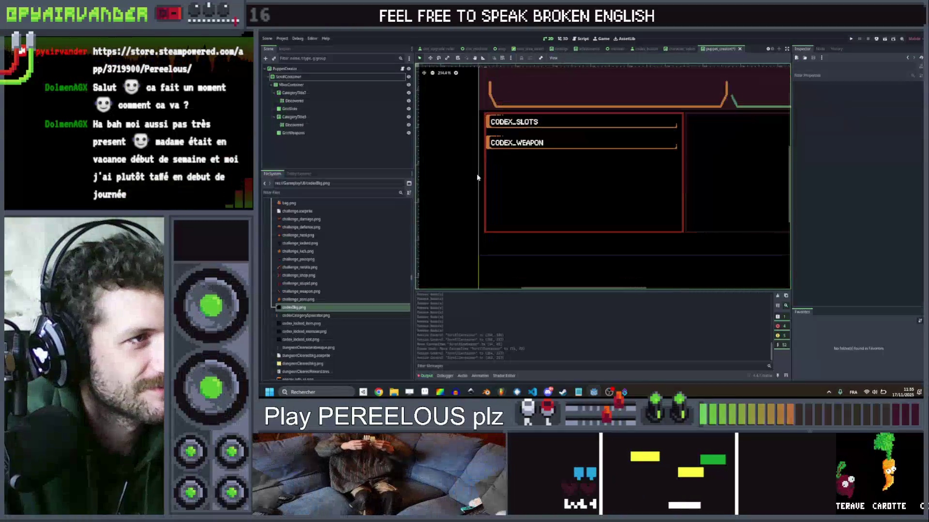
drag(529, 164, 537, 176)
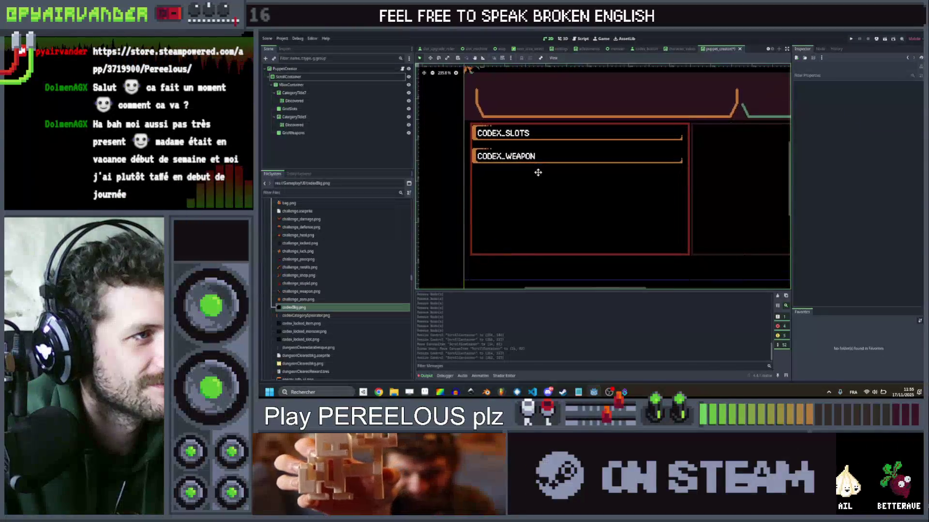
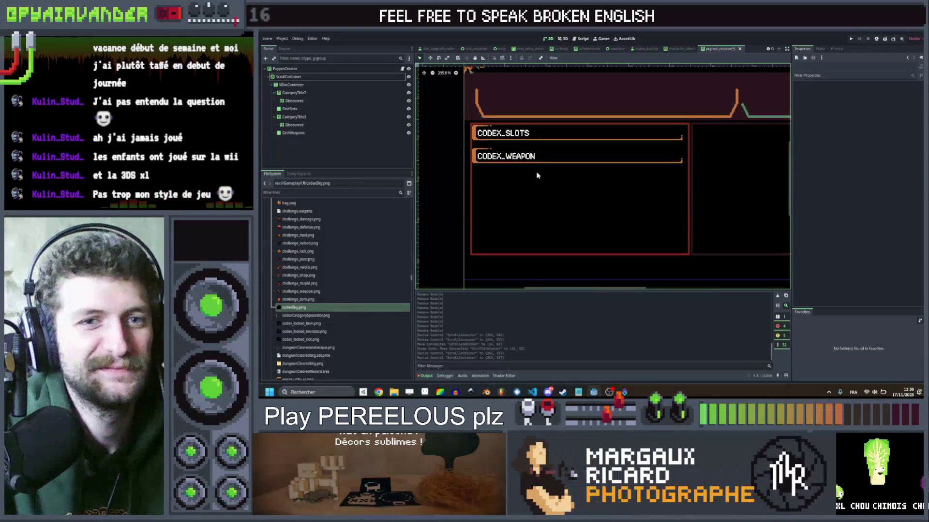
Step: Inspect the ScrollContainer, VBoxContainer, CategoryTitle2/3, GridSlots and GridWeapons nodes of the codex scene
scroll(541, 173, down, 2)
scroll(553, 177, up, 3)
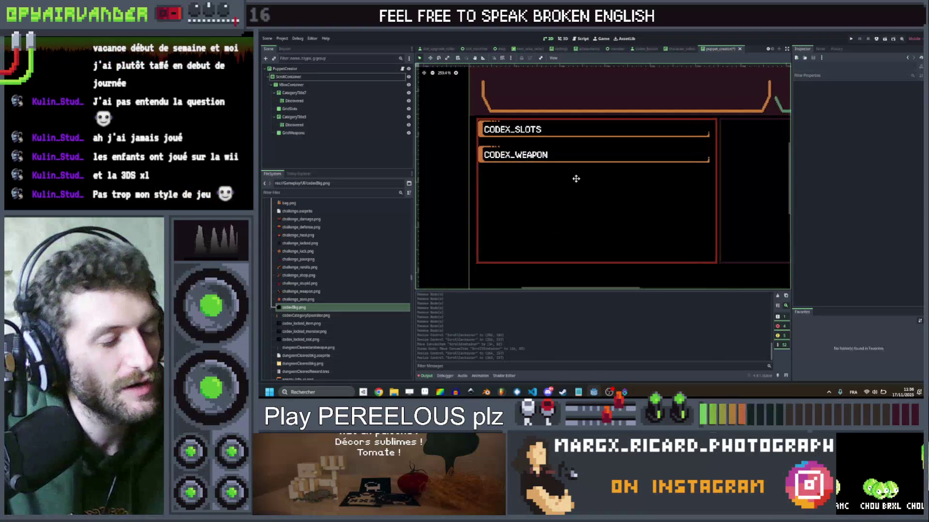
click(289, 76)
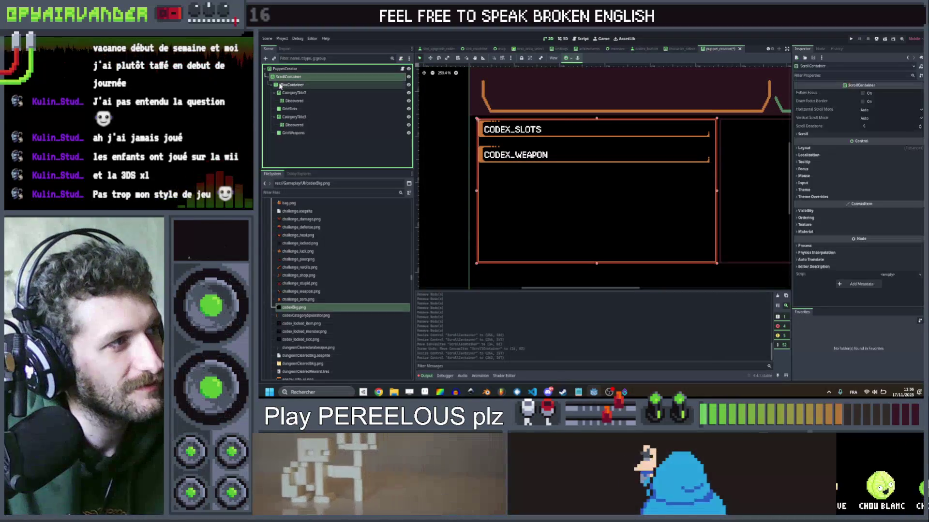
click(266, 77)
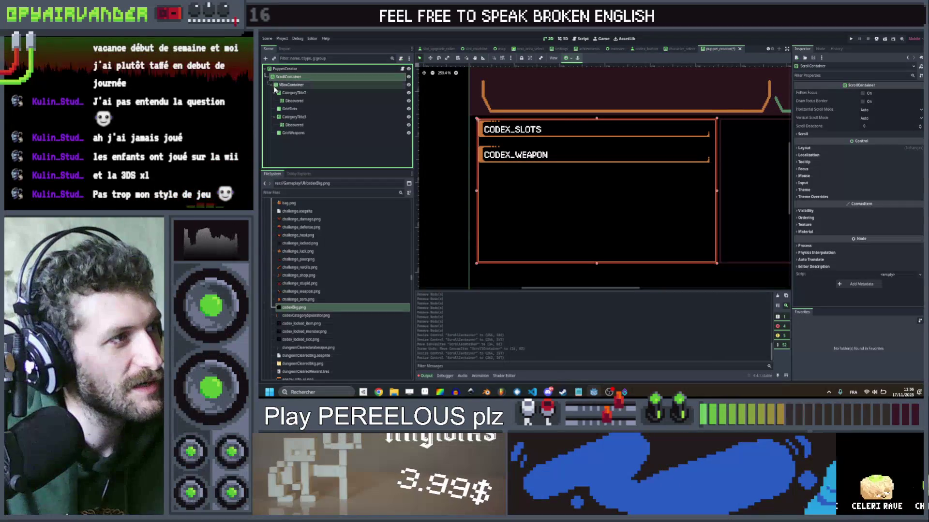
click(271, 86)
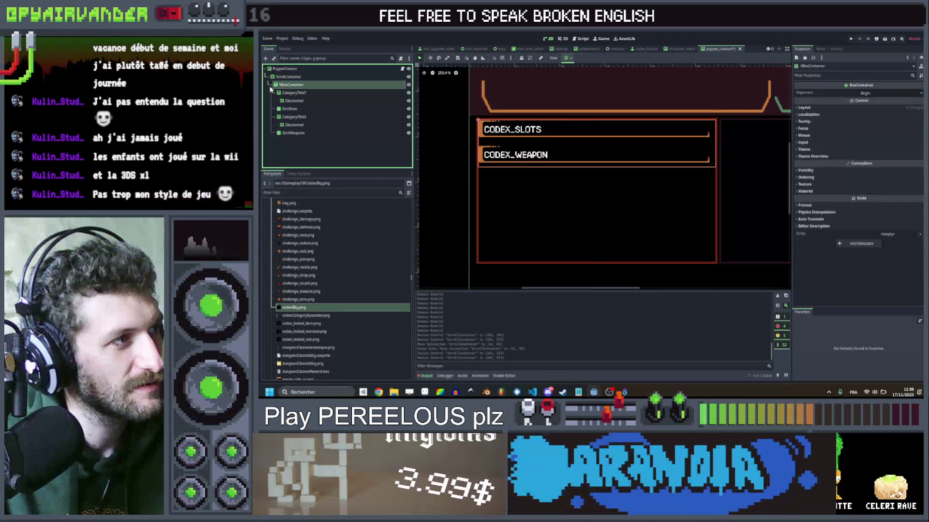
click(303, 93)
click(293, 109)
click(300, 117)
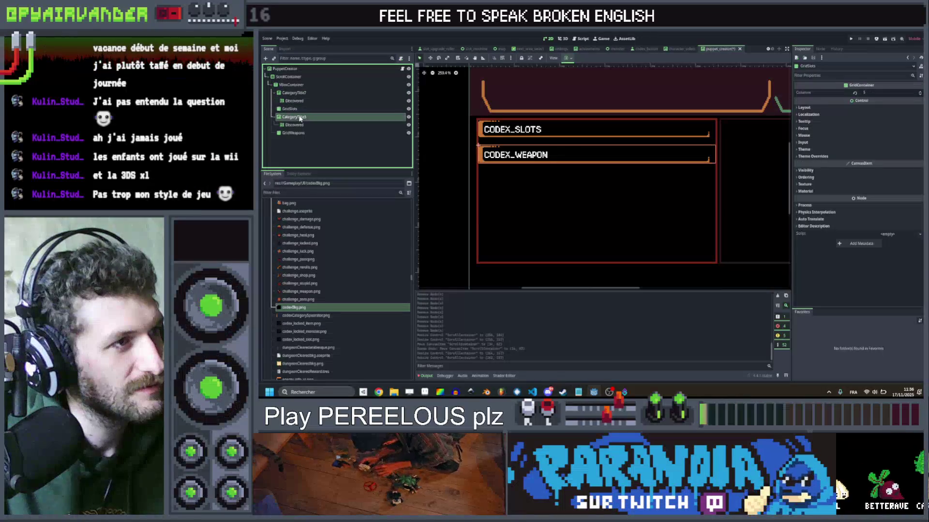
click(295, 131)
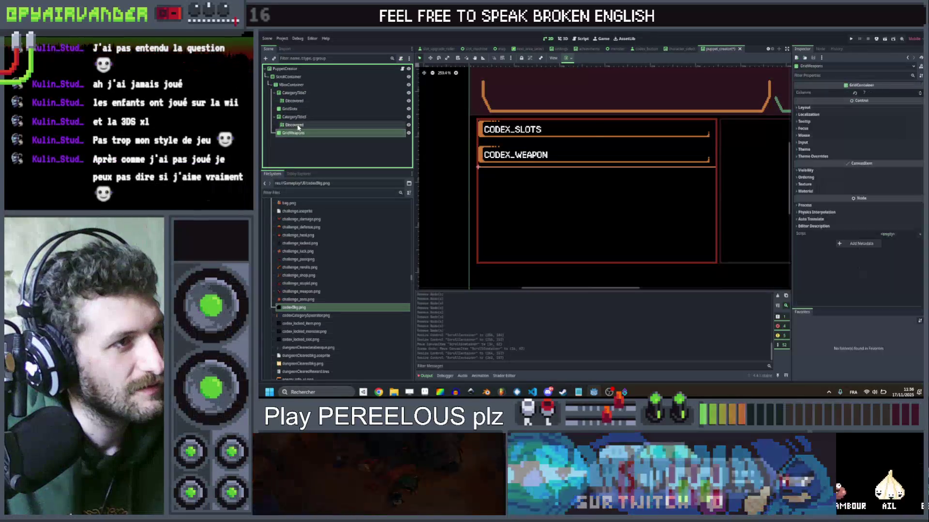
click(298, 126)
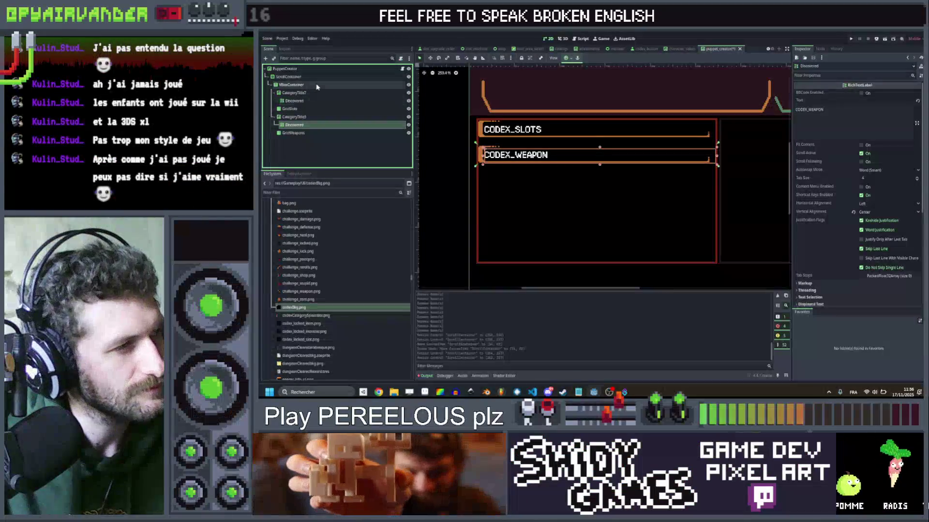
Step: Revisit the VBoxContainer, CODEX_SLOTS title and ScrollContainer properties
click(316, 85)
scroll(594, 200, down, 5)
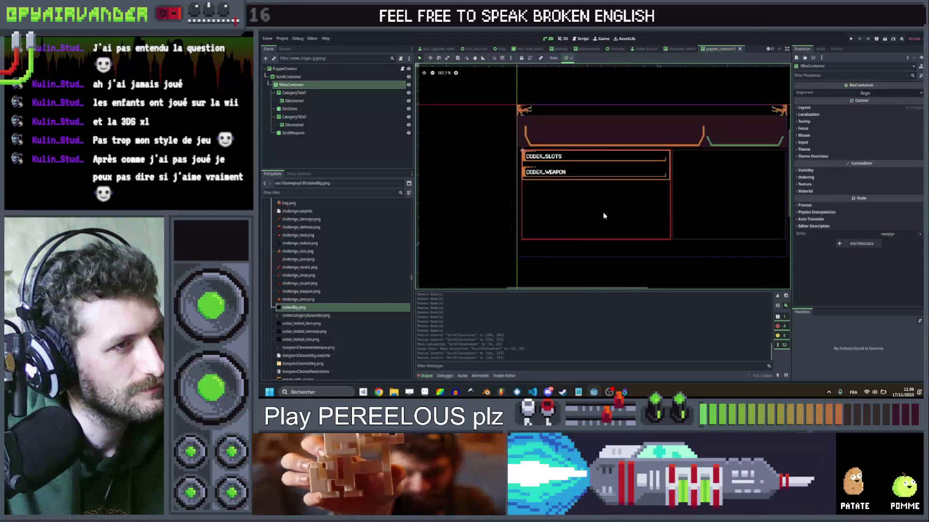
scroll(600, 227, up, 2)
click(515, 139)
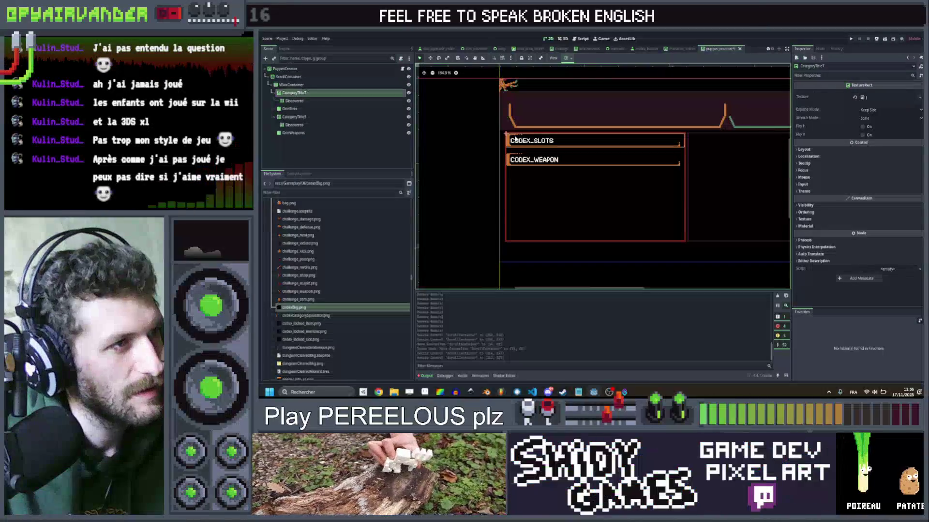
click(293, 83)
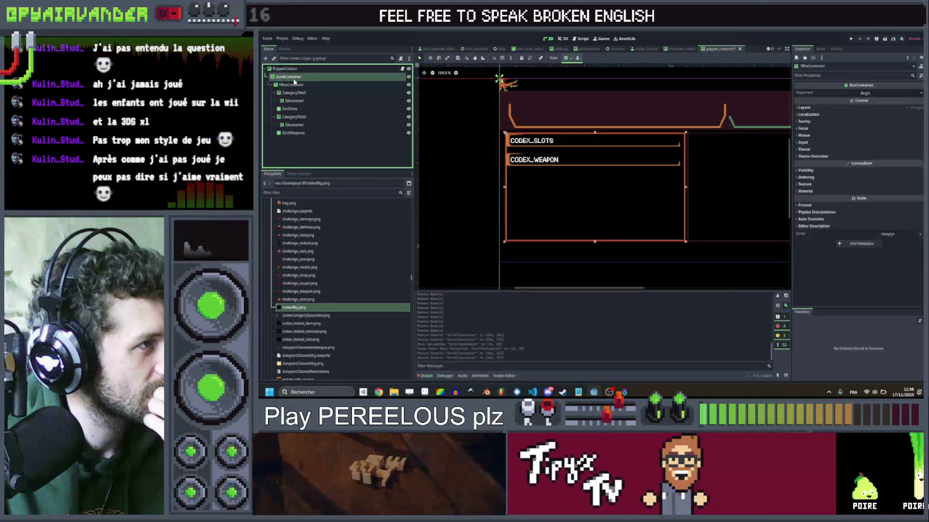
click(290, 77)
Step: Scroll around the 2D canvas to look over the codex panel layout
scroll(599, 225, up, 2)
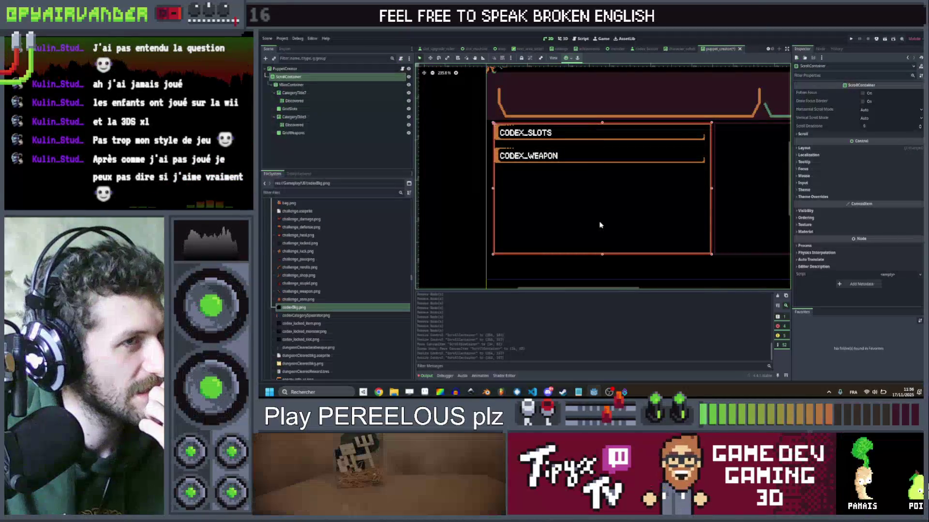
scroll(621, 183, up, 1)
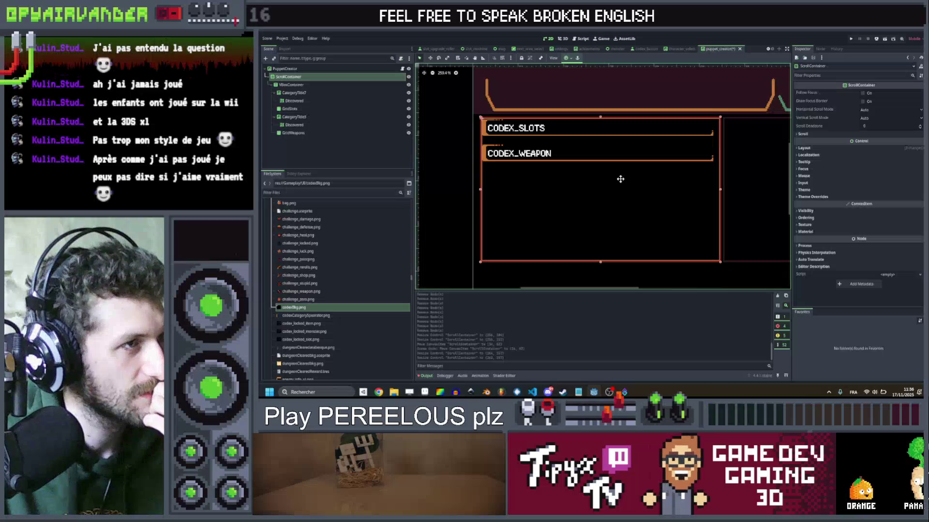
scroll(612, 181, right, 2)
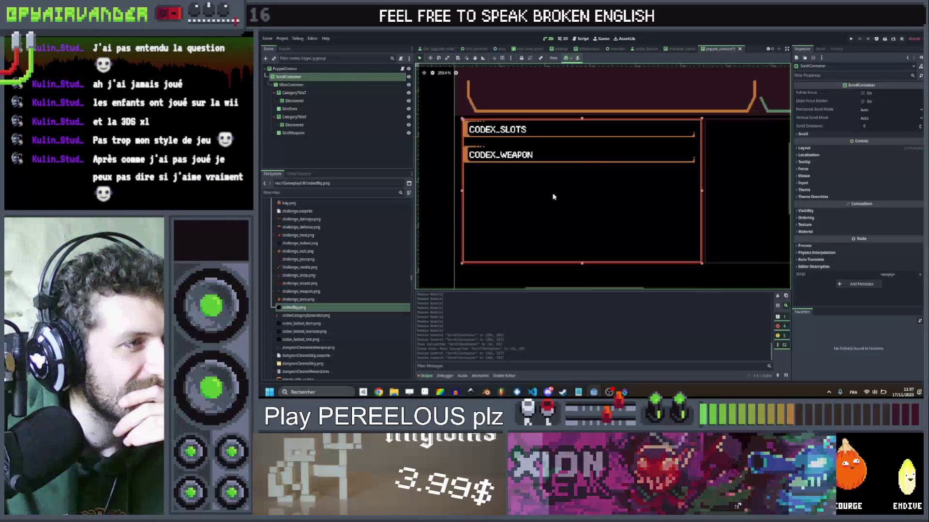
scroll(568, 175, down, 4)
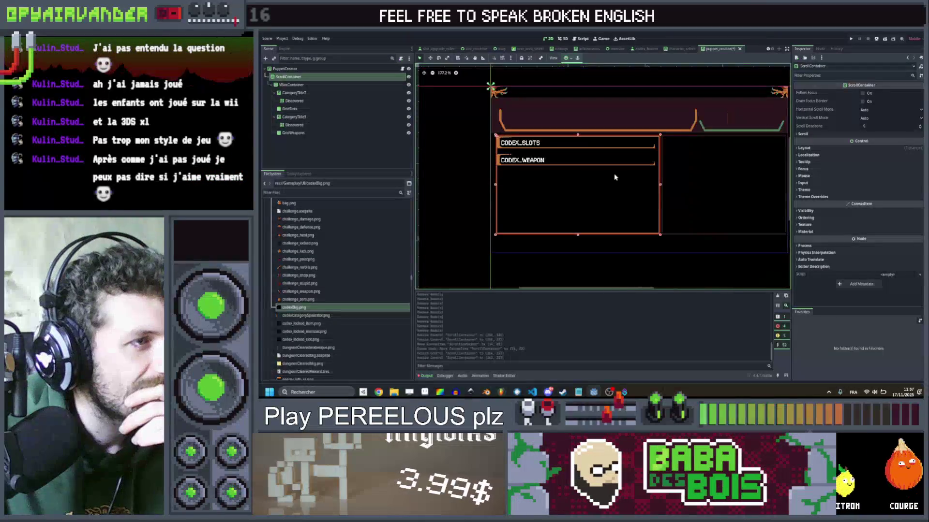
scroll(571, 189, up, 1)
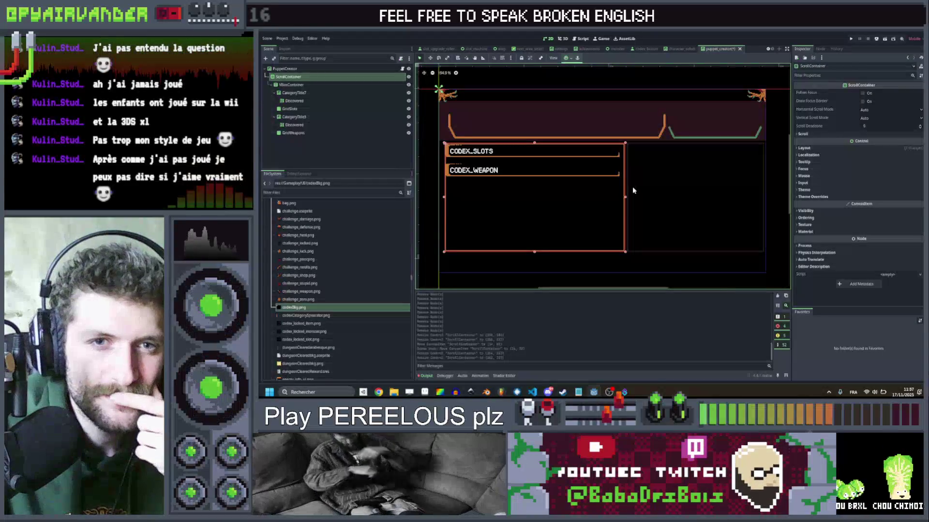
scroll(488, 187, up, 2)
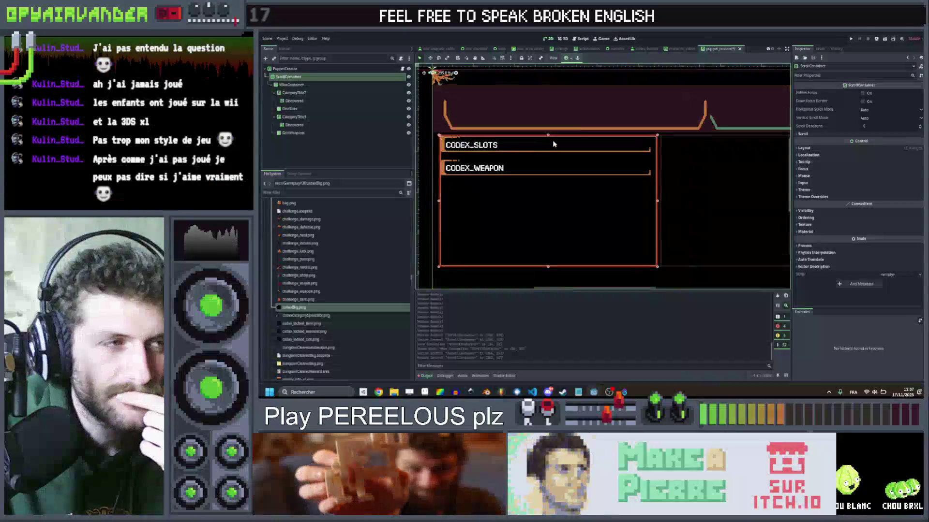
scroll(553, 143, up, 2)
scroll(487, 133, down, 2)
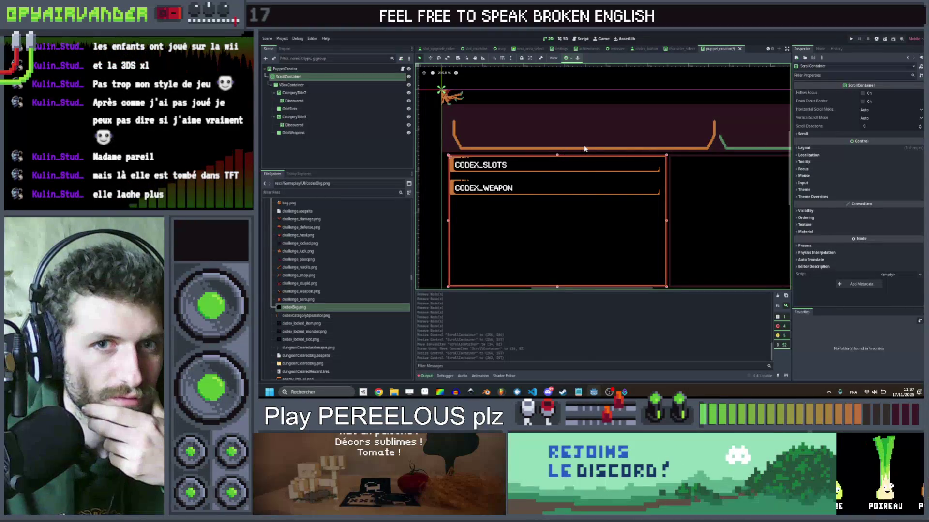
scroll(696, 210, down, 3)
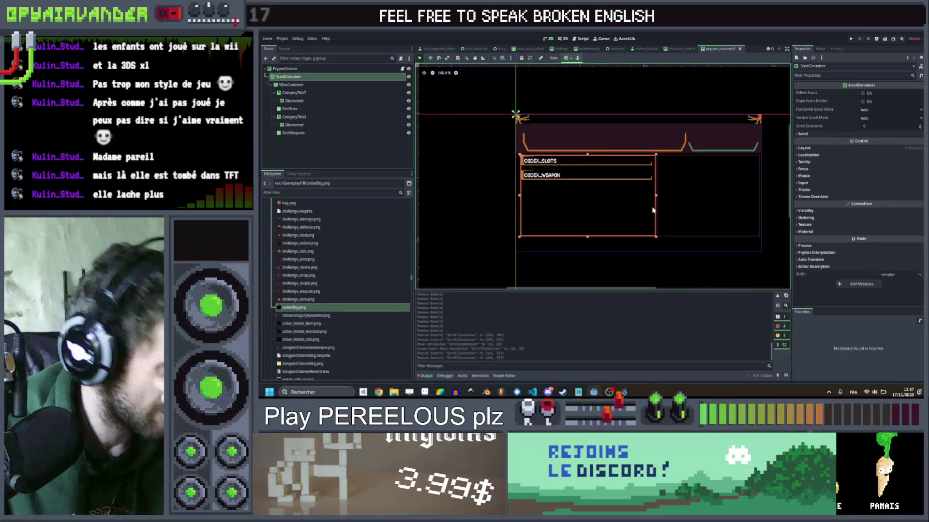
scroll(596, 128, up, 3)
scroll(617, 189, down, 3)
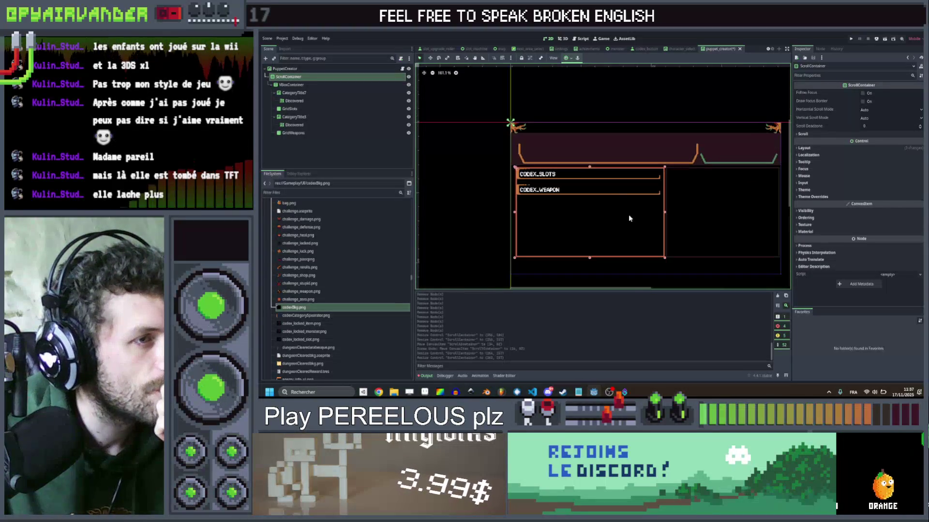
scroll(633, 225, up, 1)
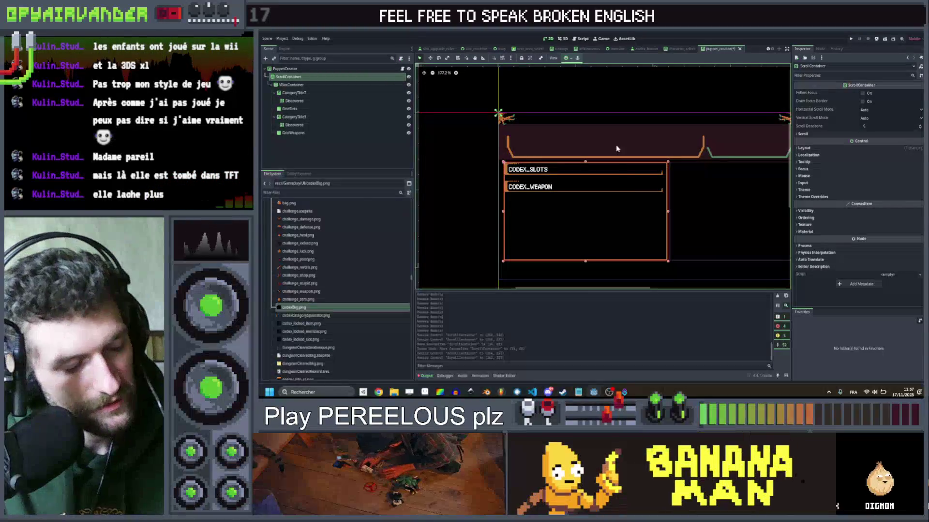
Step: Frame the ScrollContainer with F and pan the canvas to reposition the panel view
key(f)
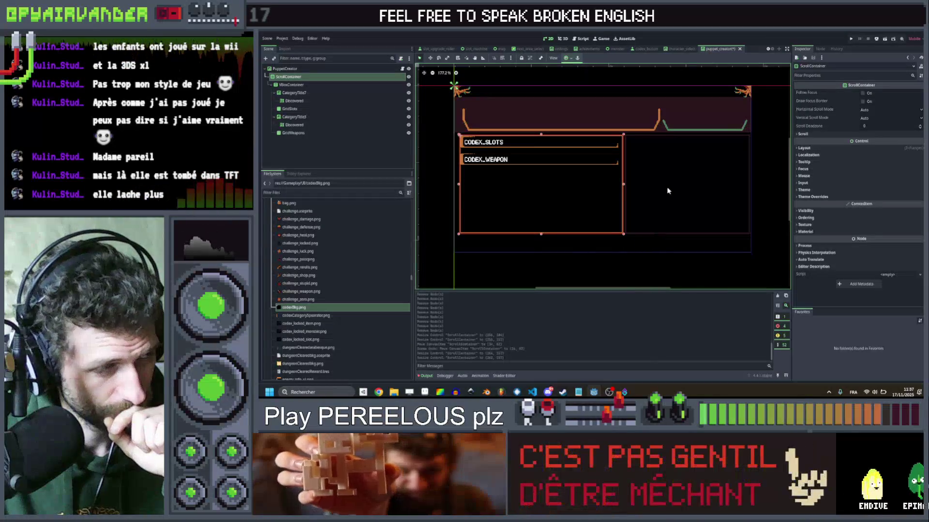
drag(666, 186, 663, 204)
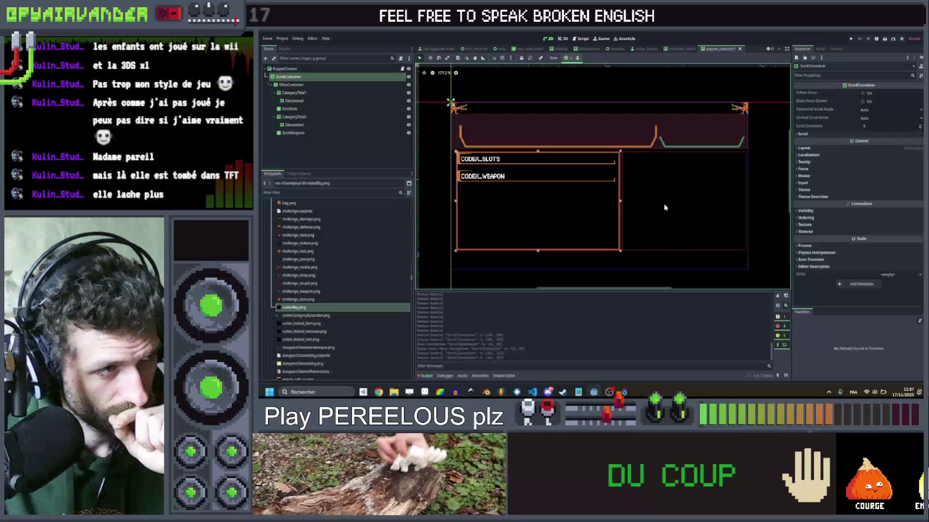
mouse_move(696, 193)
mouse_down()
mouse_move(723, 182)
mouse_move(713, 189)
mouse_up()
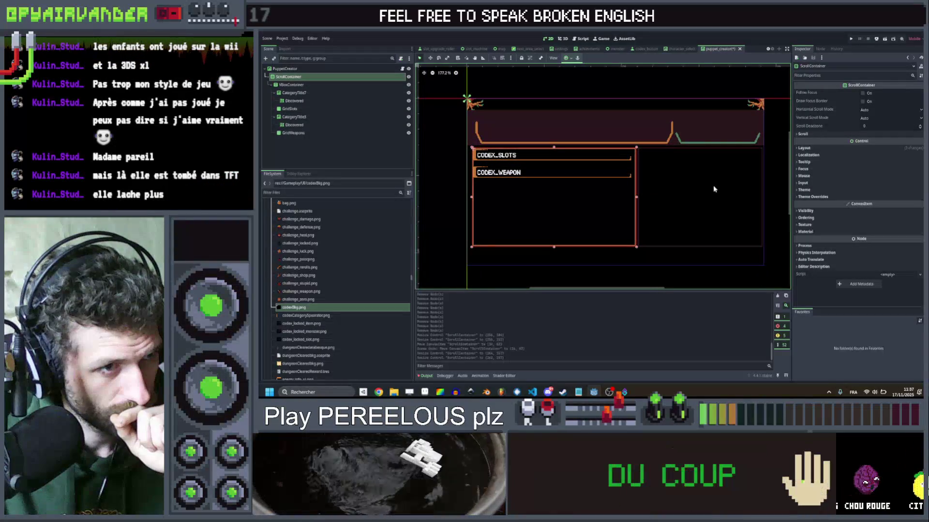
scroll(714, 189, up, 5)
scroll(714, 189, down, 4)
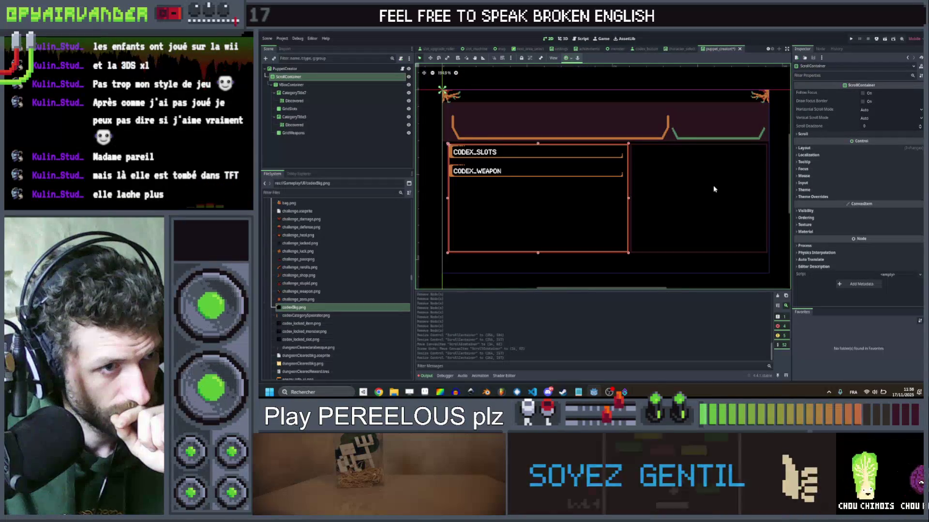
scroll(714, 189, up, 2)
drag(727, 192, 716, 189)
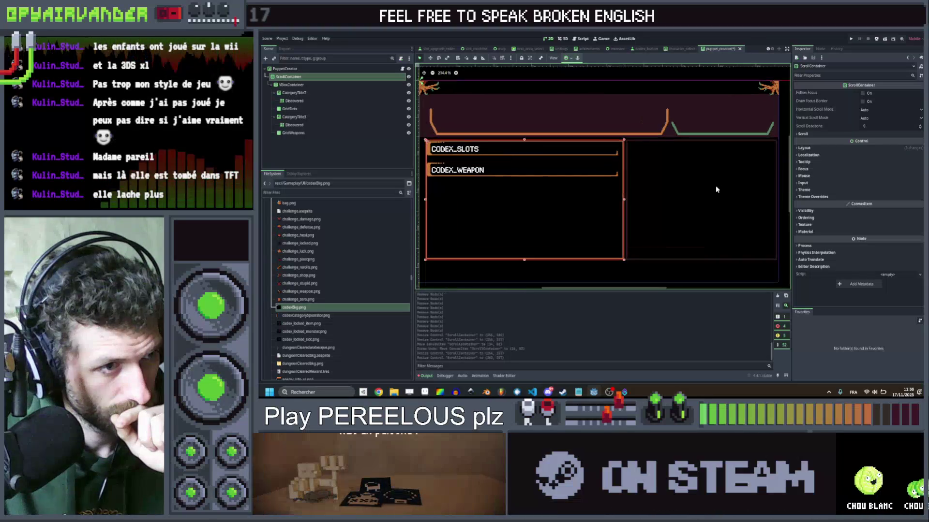
scroll(716, 189, down, 1)
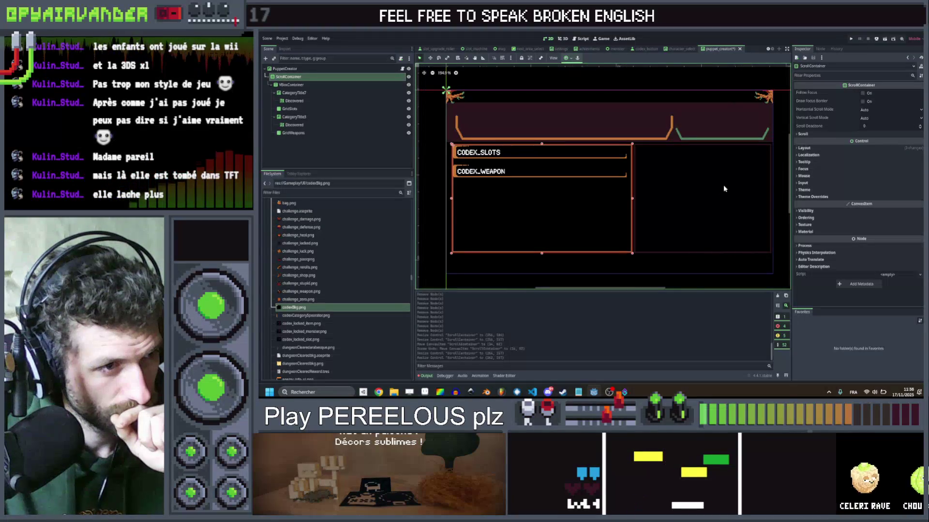
drag(711, 200, 710, 197)
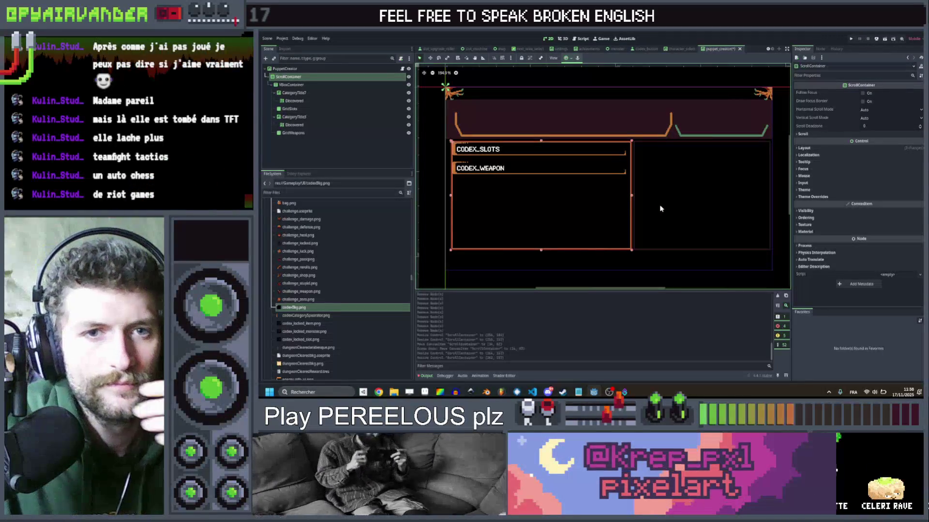
Step: Select the root PuppetCreator node, then clear the node selection
click(531, 262)
scroll(531, 262, down, 1)
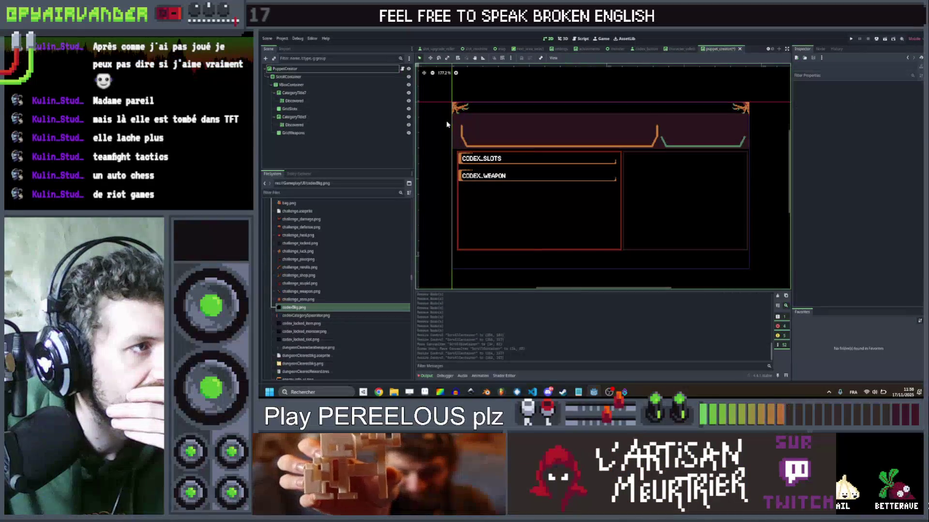
click(759, 134)
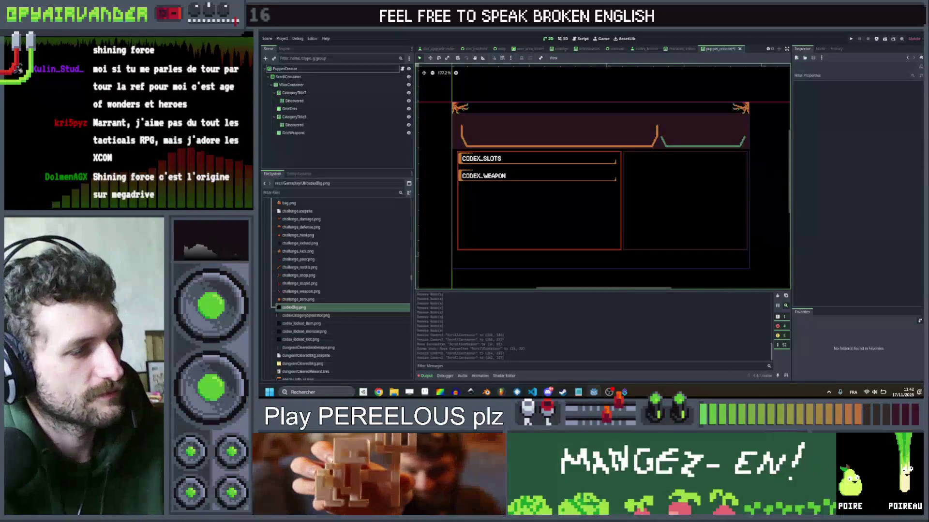
Step: In the browser, search for 'shining force game'
mouse_move(378, 391)
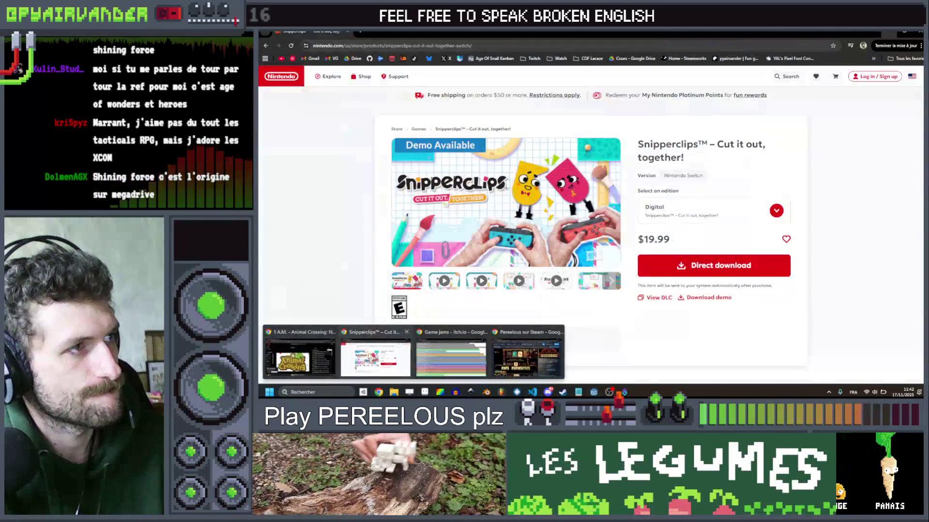
click(376, 358)
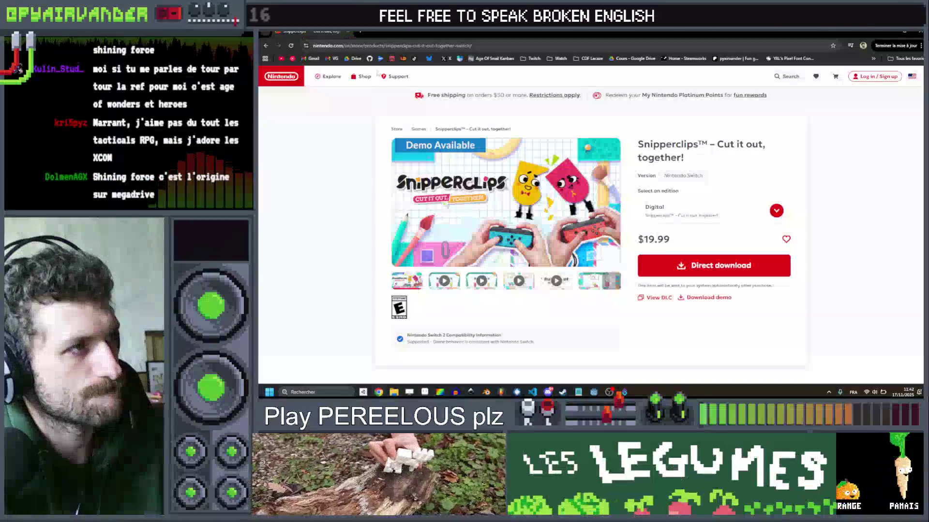
key(ctrl+l)
text(shining for)
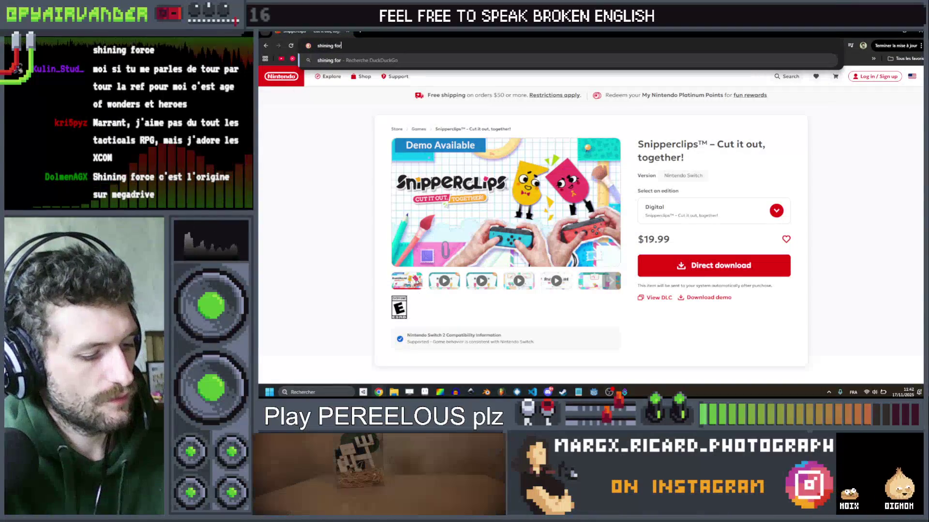
text(ce game)
key(Return)
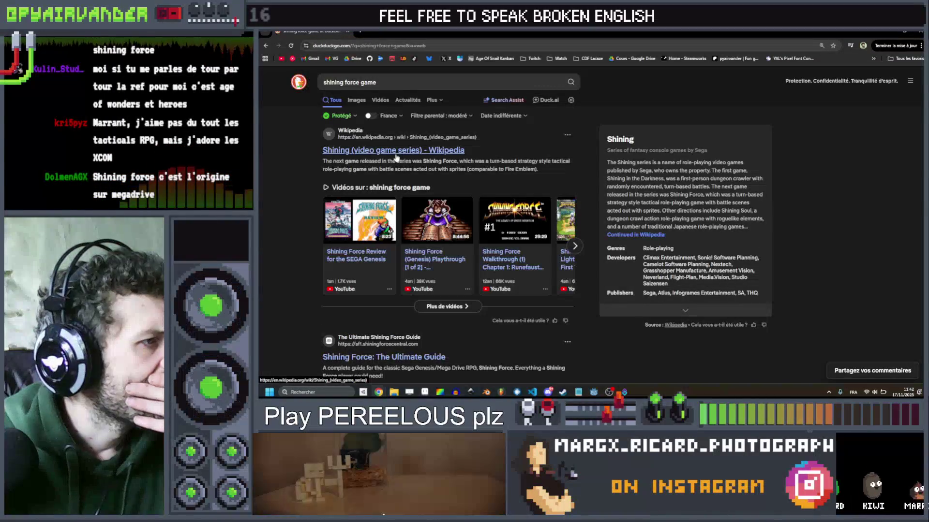
Step: Show image results and preview the first screenshot and the GameSpot review image
click(356, 100)
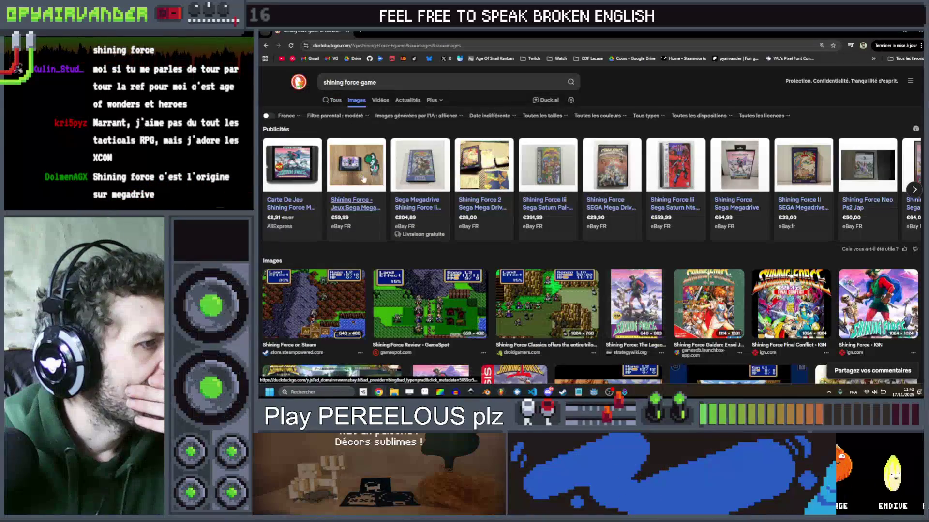
scroll(364, 179, down, 1)
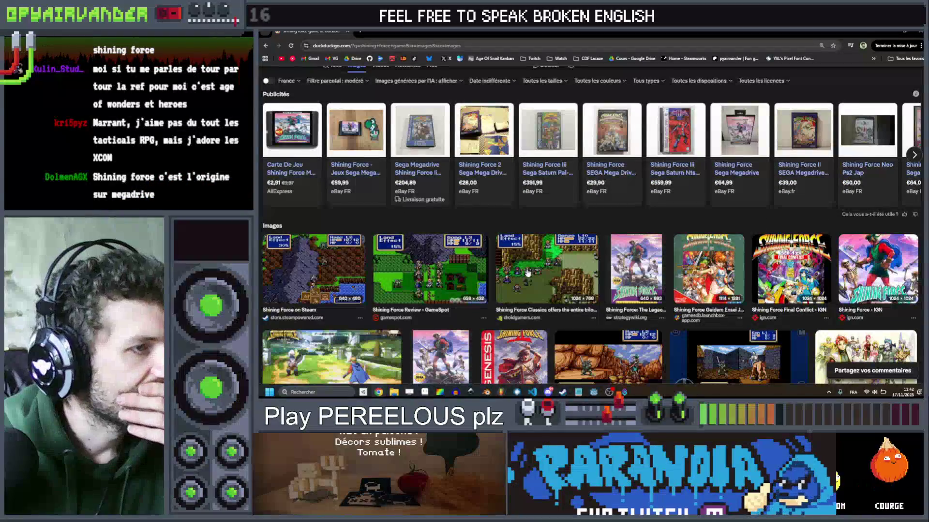
scroll(527, 273, down, 1)
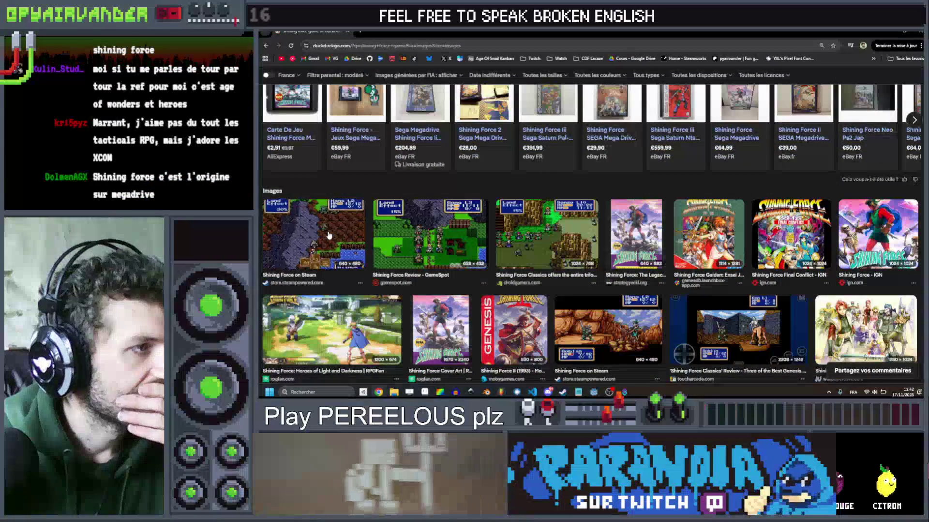
click(328, 235)
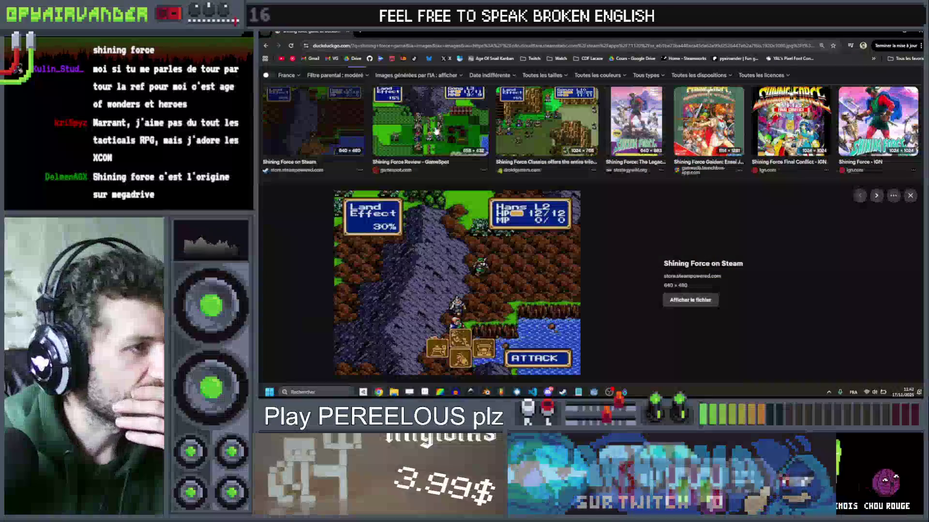
click(436, 130)
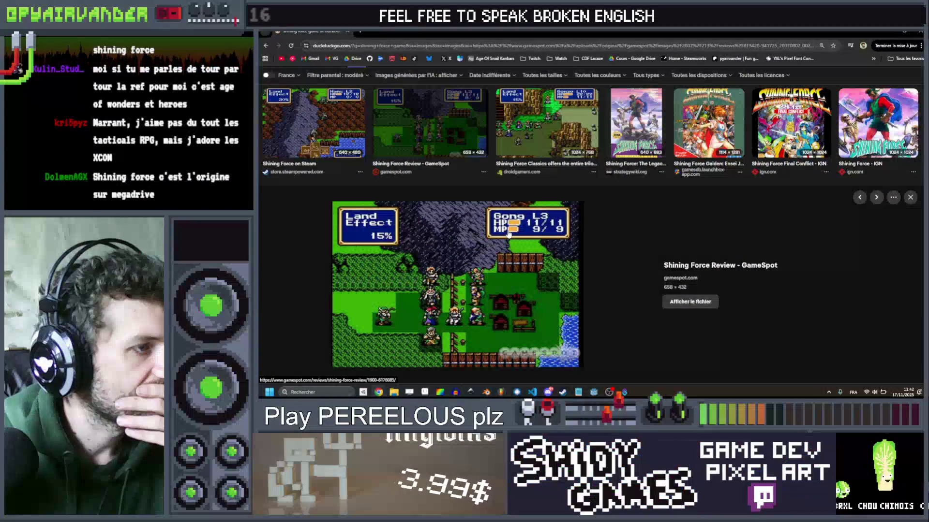
scroll(515, 233, down, 2)
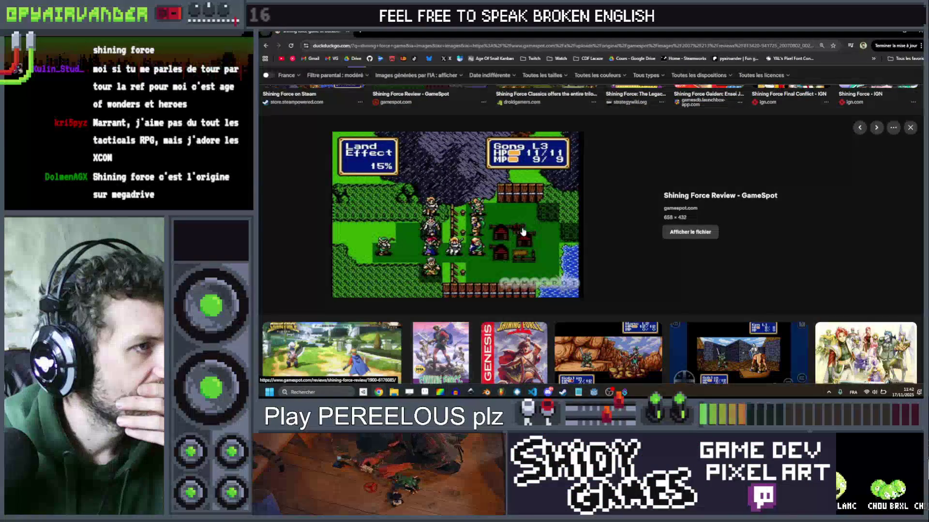
scroll(522, 233, down, 2)
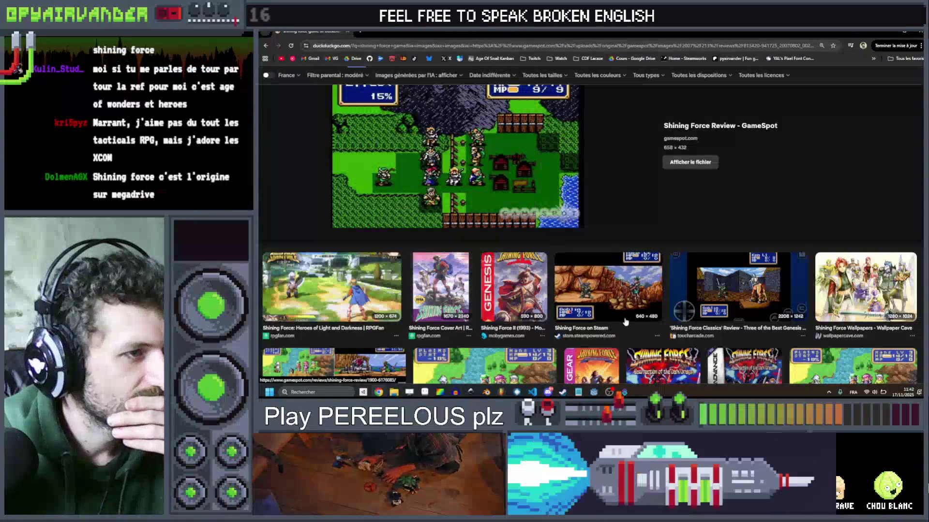
Step: Preview the Steam battle screenshots and the toucharcade Shining Force Classics review image
click(625, 283)
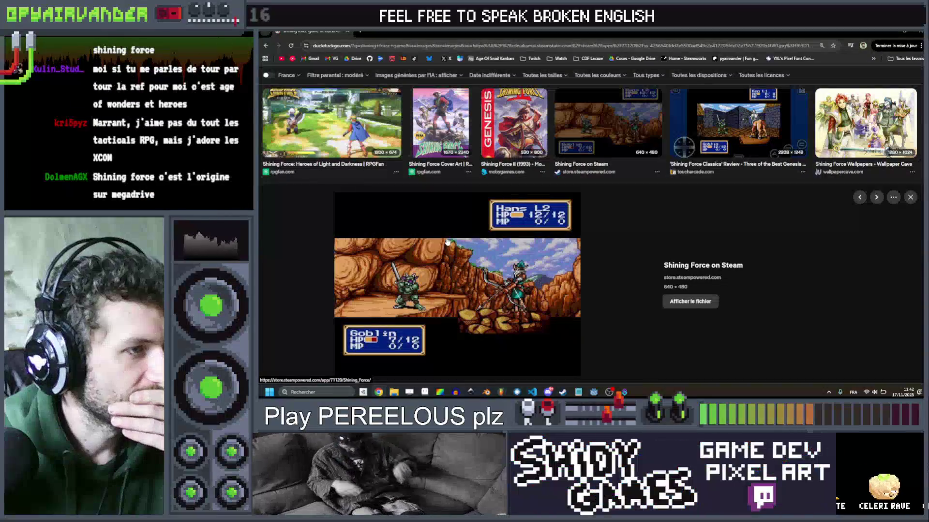
scroll(448, 241, up, 2)
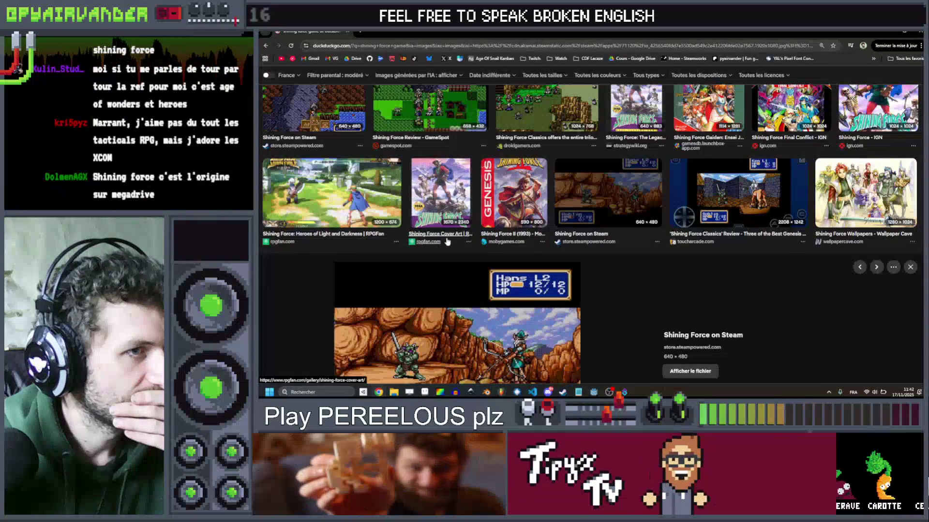
click(735, 198)
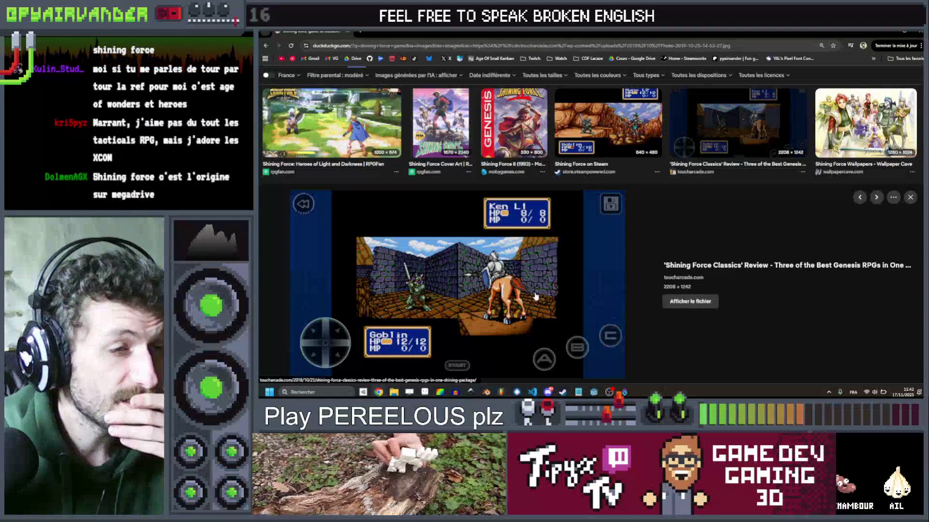
scroll(535, 296, up, 1)
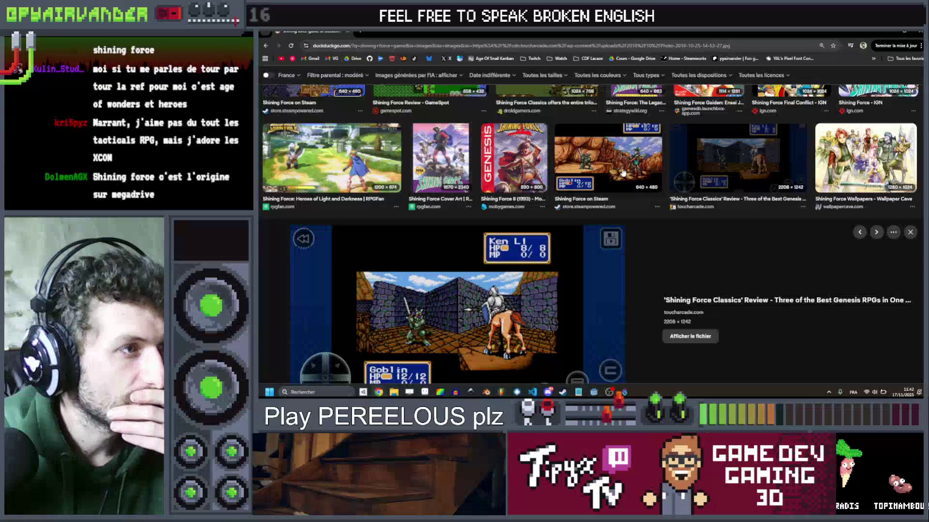
scroll(623, 172, down, 5)
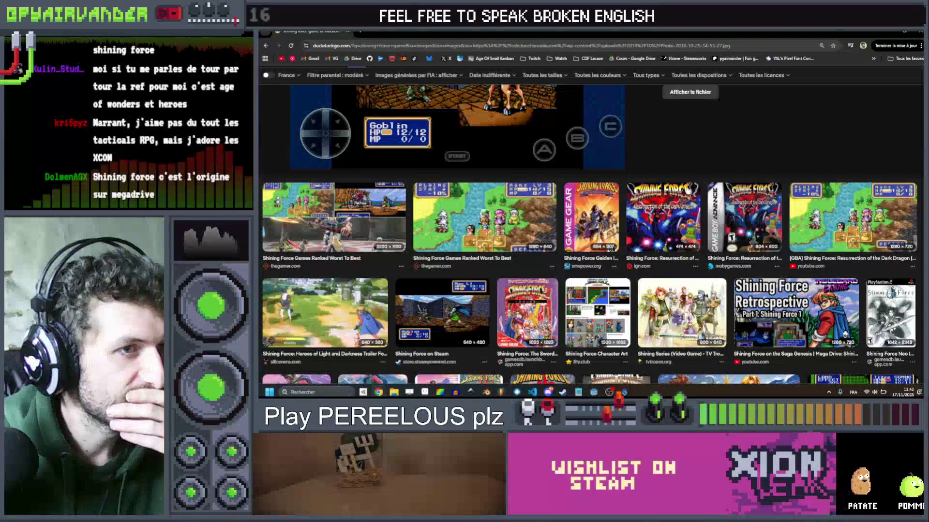
scroll(721, 201, down, 2)
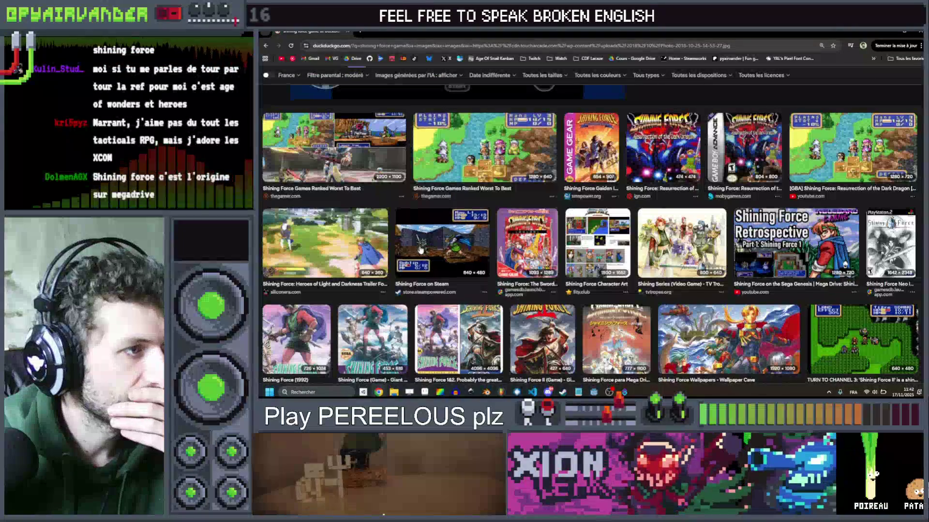
click(450, 237)
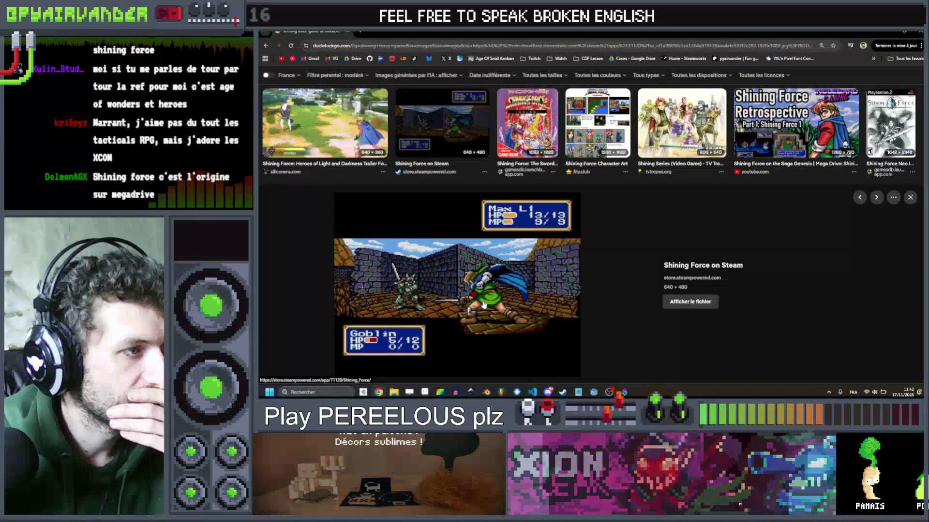
Step: Preview the throne-room, Dark Dwarf battle and GameSpot Shining Force Review screenshots
scroll(451, 220, up, 5)
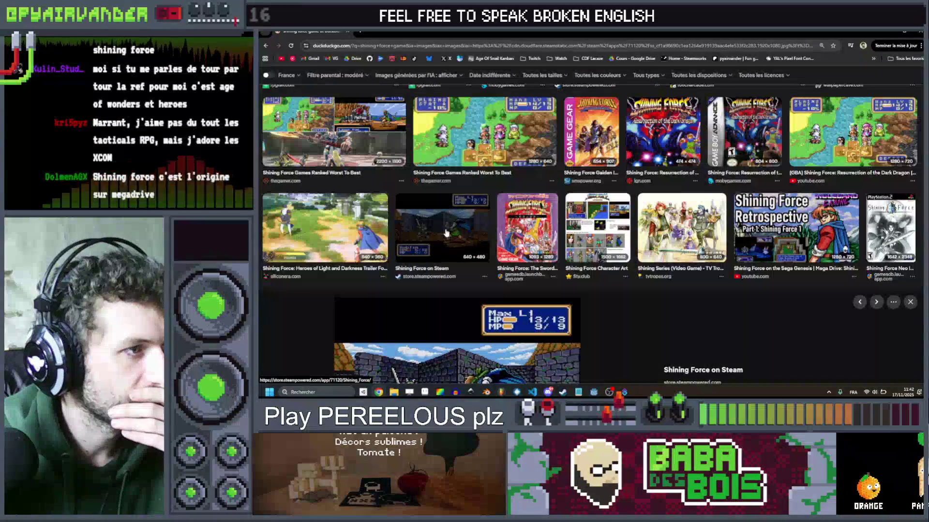
scroll(450, 221, down, 10)
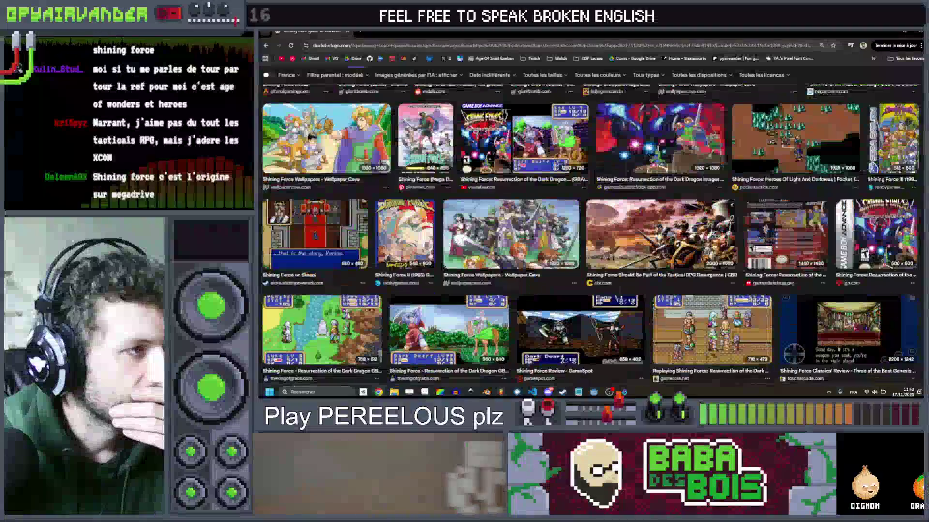
scroll(450, 221, down, 1)
click(315, 203)
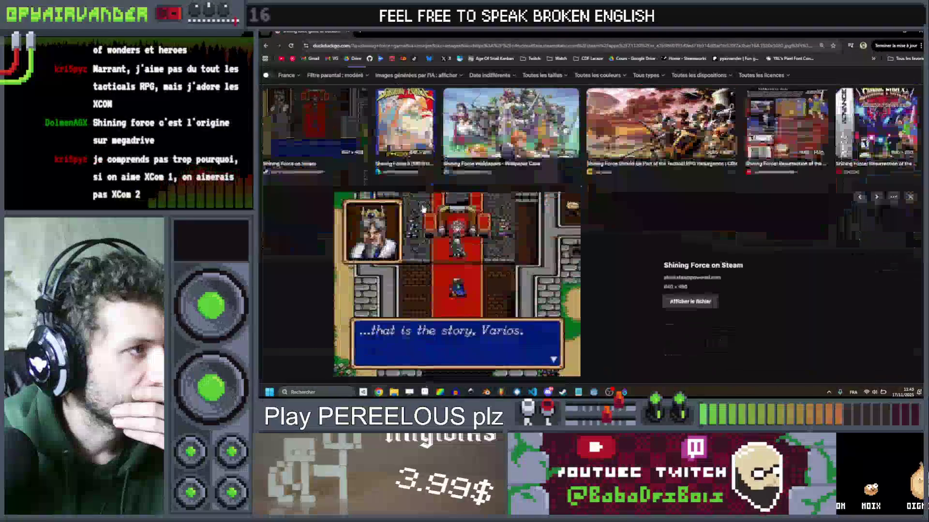
scroll(433, 209, down, 2)
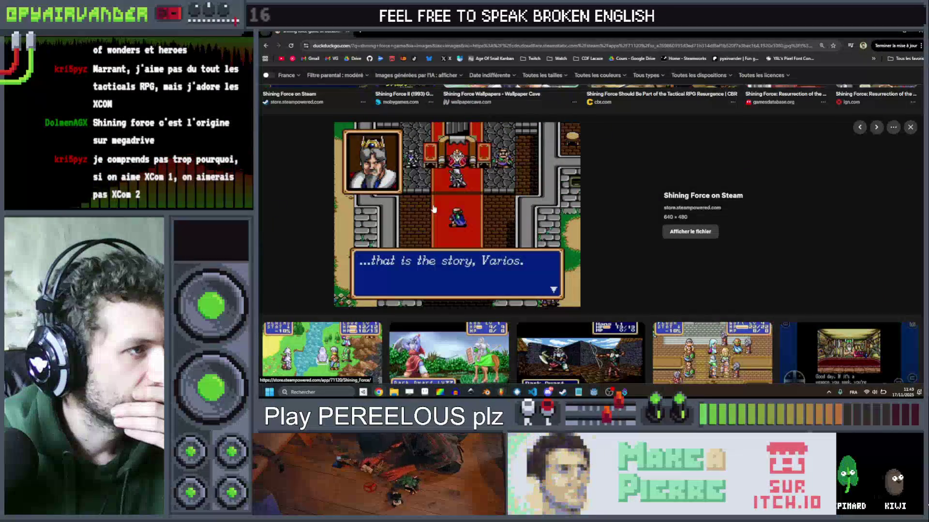
scroll(434, 209, down, 3)
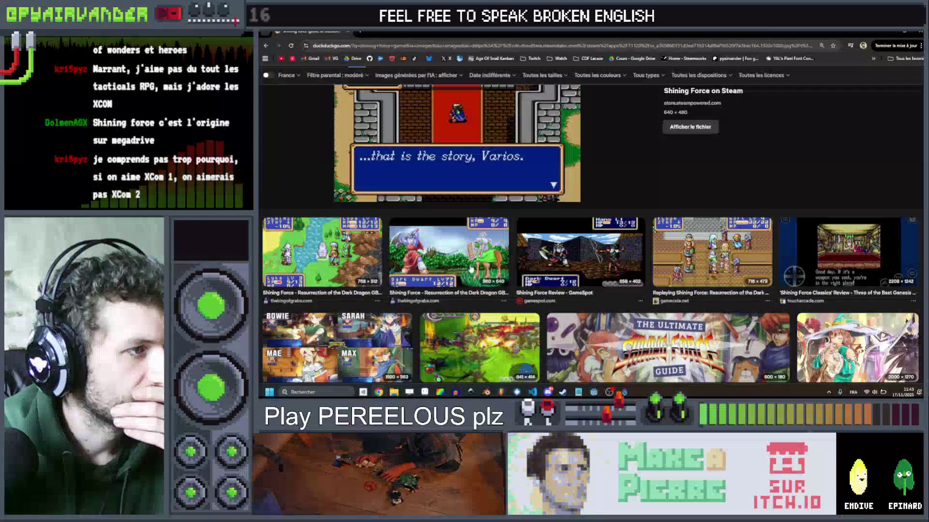
click(471, 268)
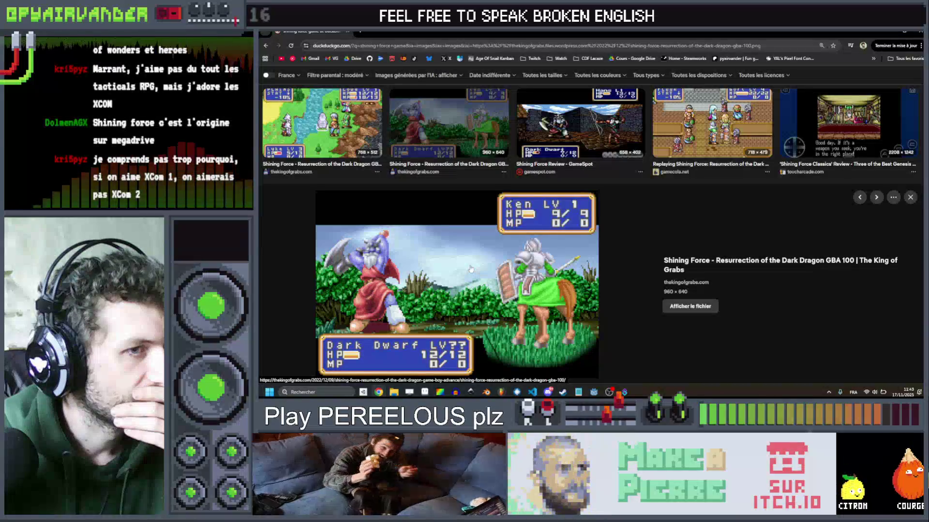
scroll(471, 269, up, 4)
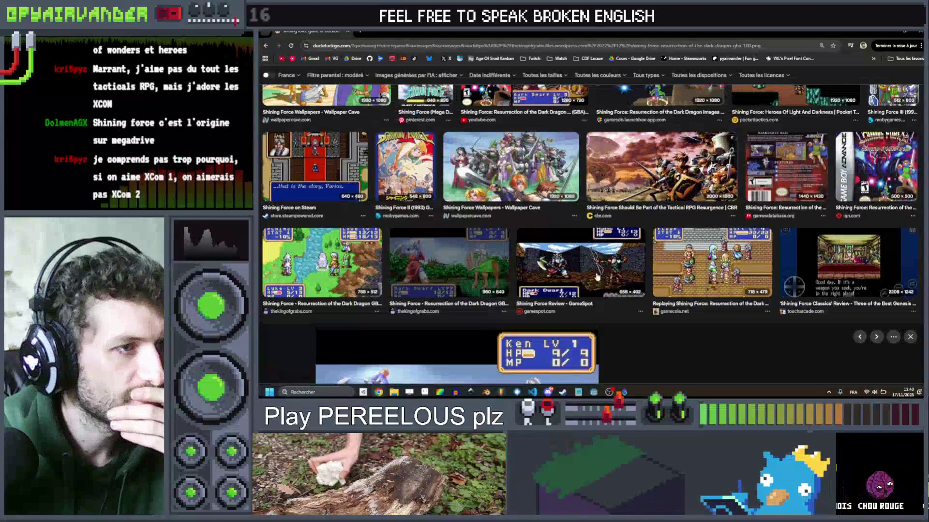
click(597, 278)
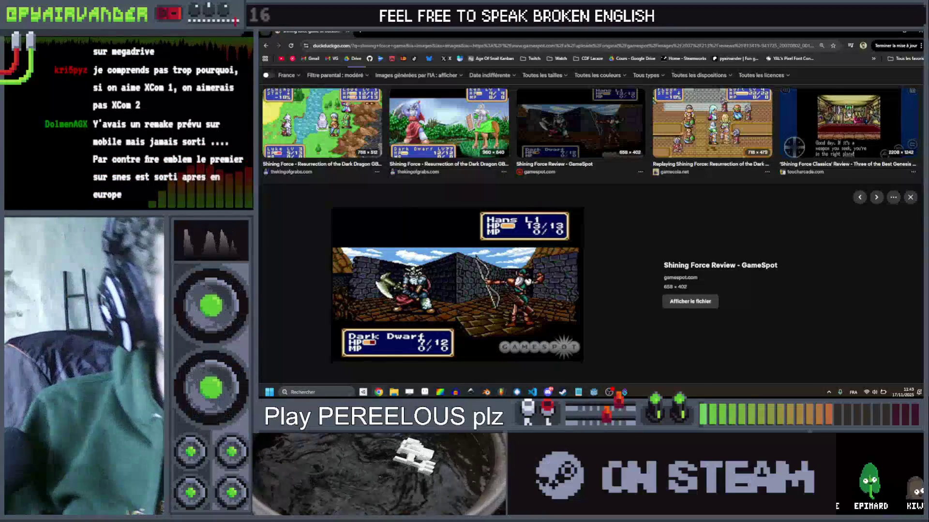
scroll(605, 267, up, 1)
scroll(431, 76, up, 10)
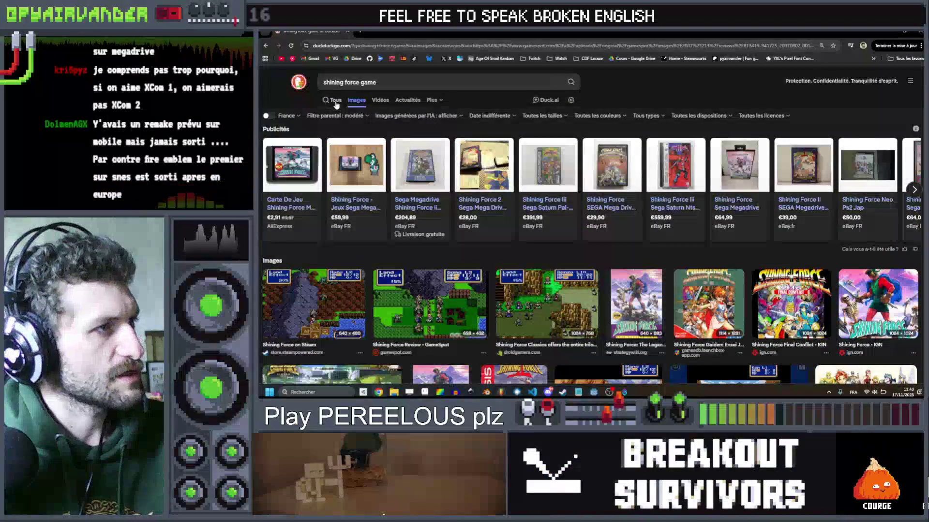
Step: Return to web results and search for 'xcom2 backlash'
click(334, 100)
click(368, 83)
key(ctrl+a)
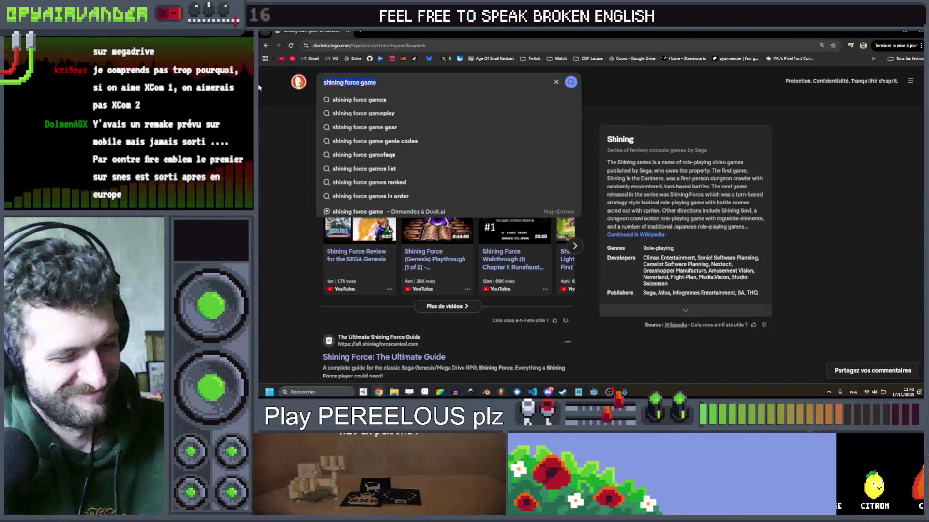
text(xcom2 backlas)
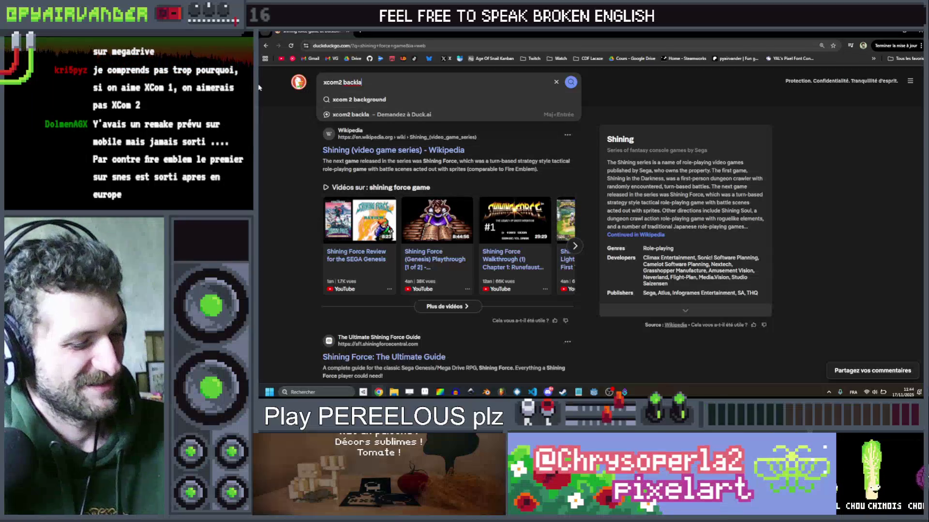
text(h)
key(Return)
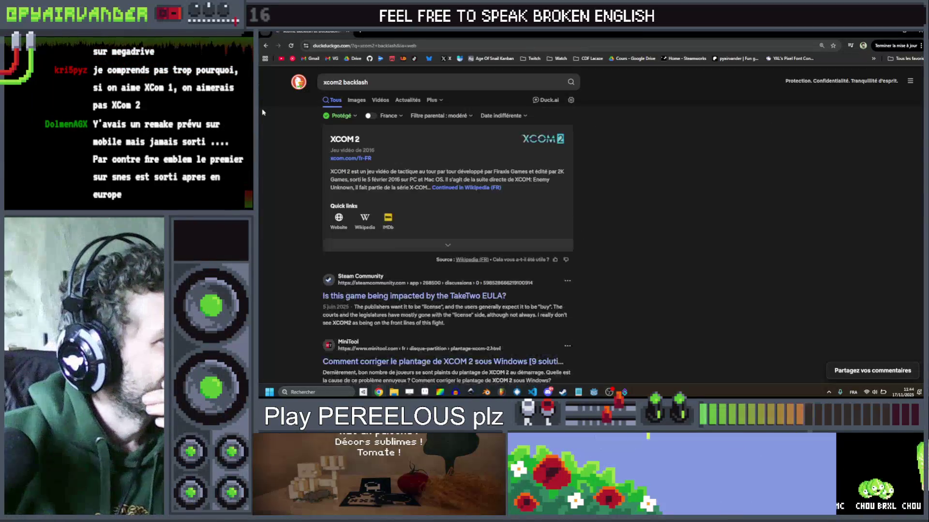
Step: Load more results and open the Reddit post about timed missions being frustrating
scroll(263, 121, down, 3)
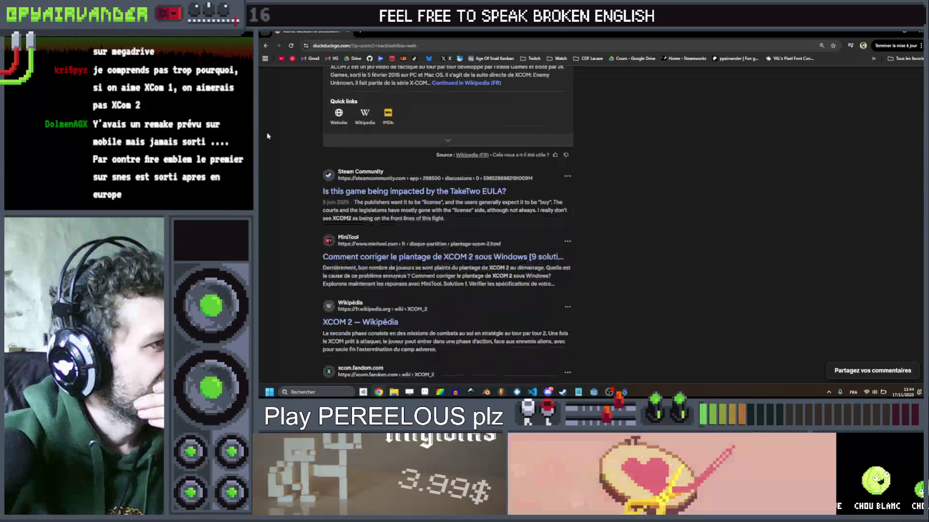
scroll(267, 136, down, 5)
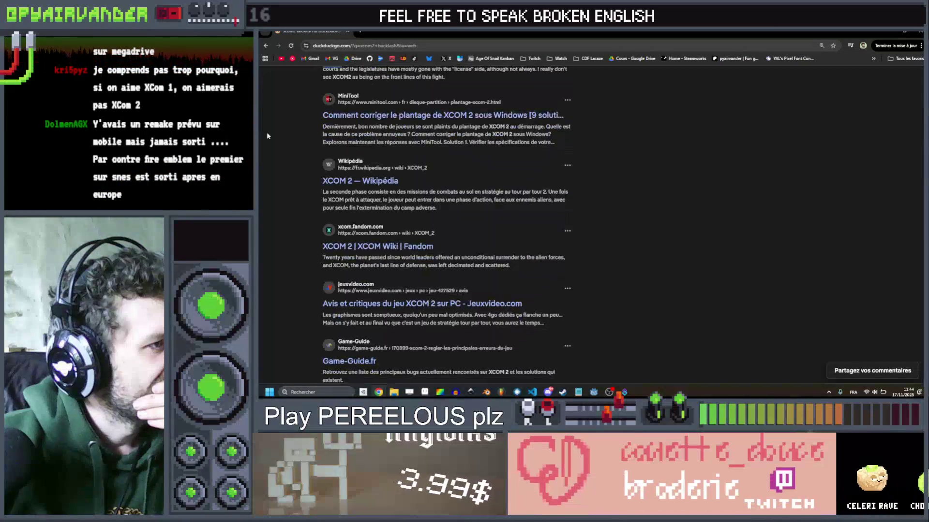
scroll(267, 136, down, 2)
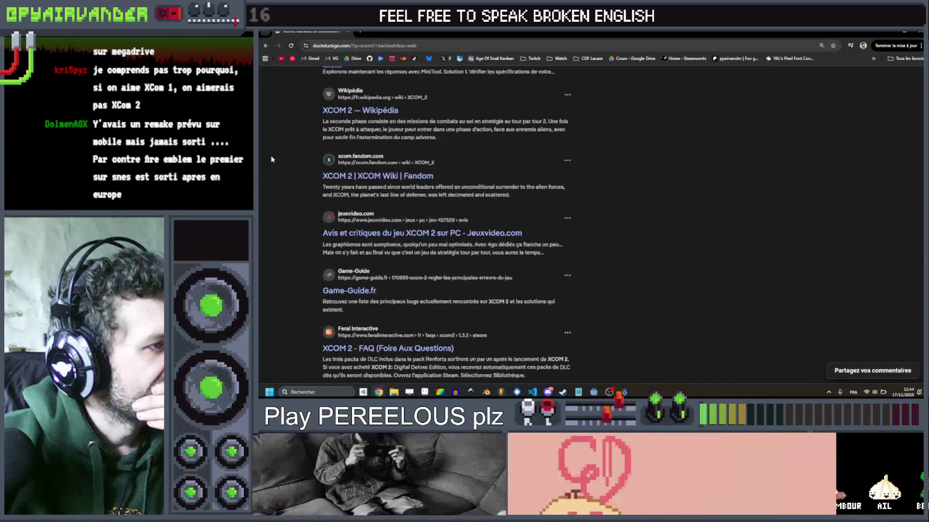
scroll(272, 159, down, 2)
scroll(271, 160, down, 5)
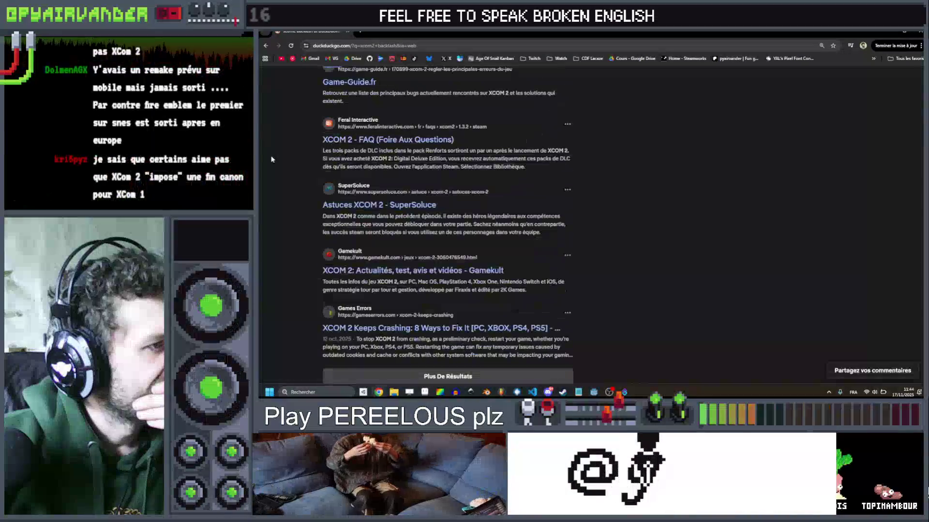
scroll(272, 159, down, 1)
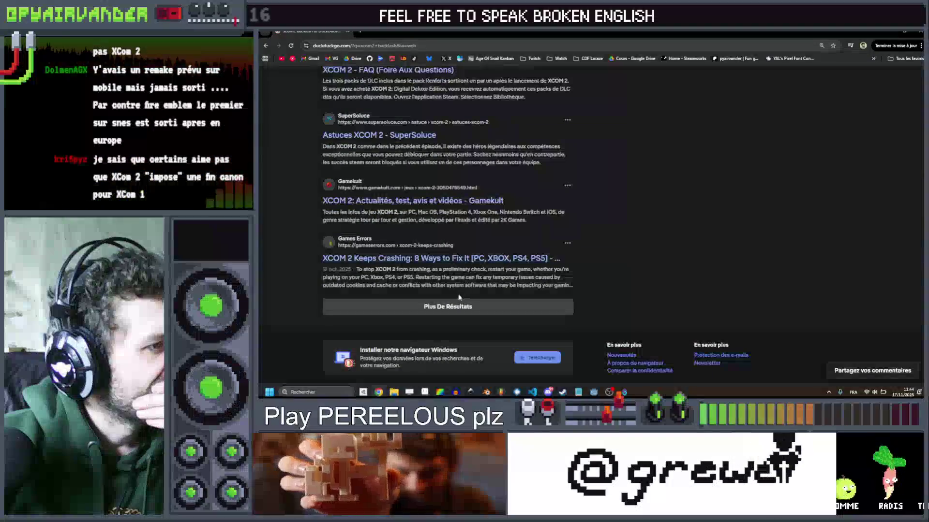
click(453, 306)
scroll(617, 189, down, 3)
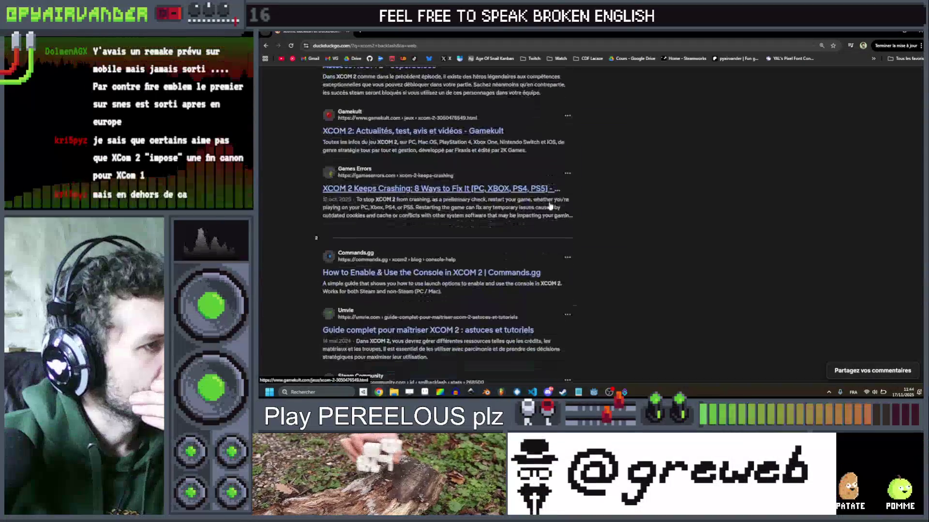
scroll(614, 191, down, 4)
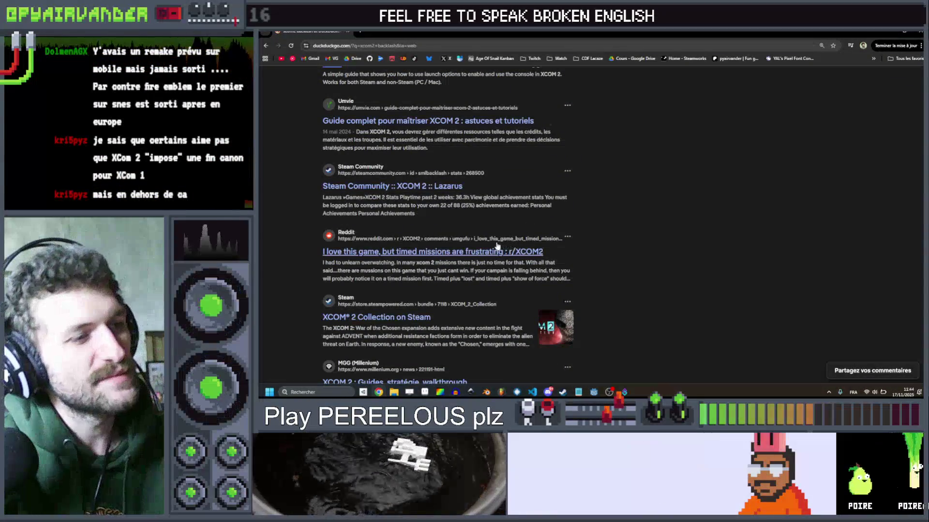
click(497, 249)
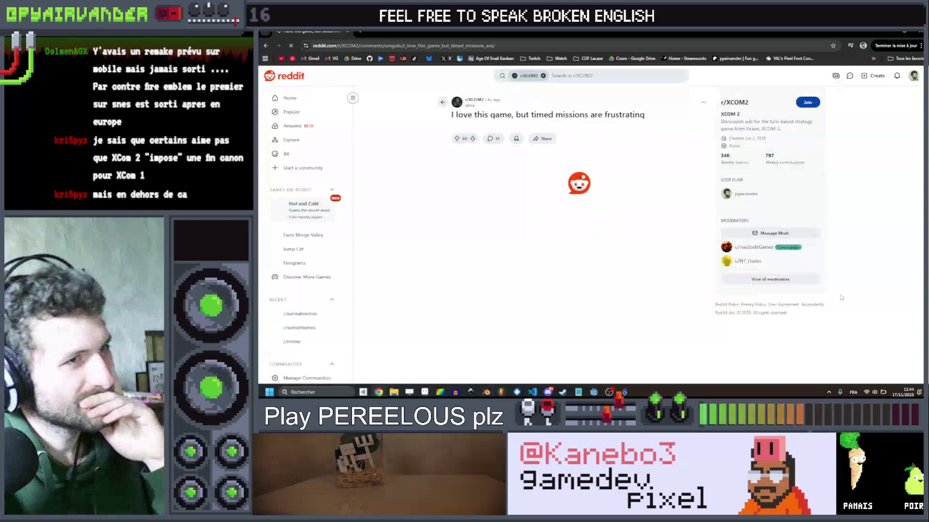
Step: Scroll through the timed-missions Reddit thread comments, then go back to the search results
scroll(629, 174, down, 1)
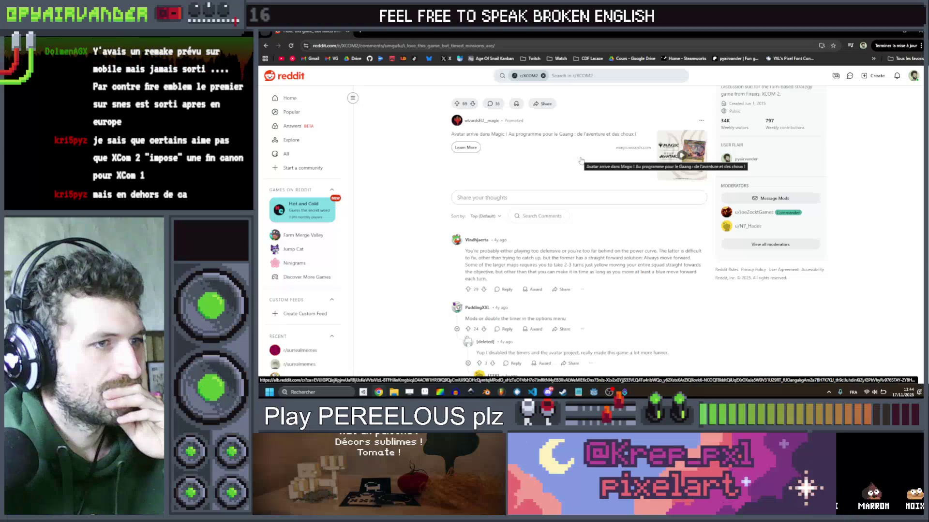
scroll(581, 160, down, 1)
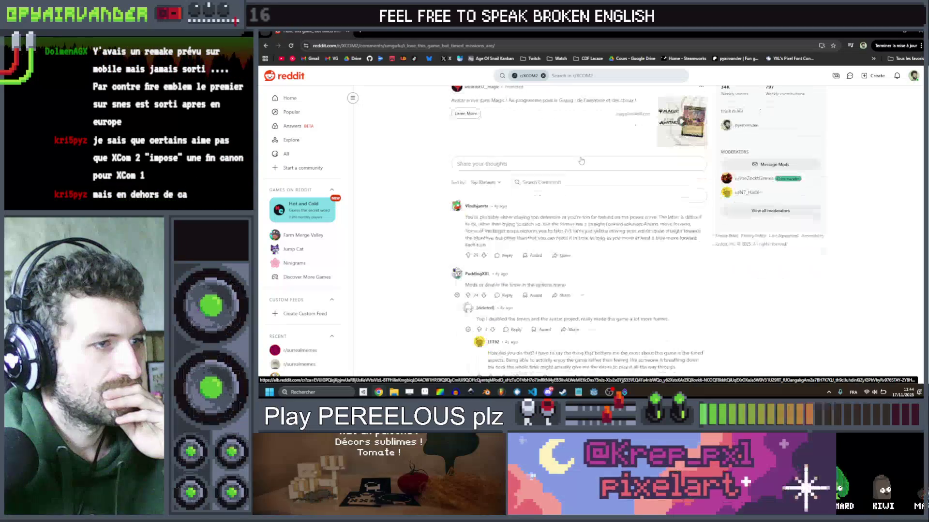
scroll(581, 160, up, 2)
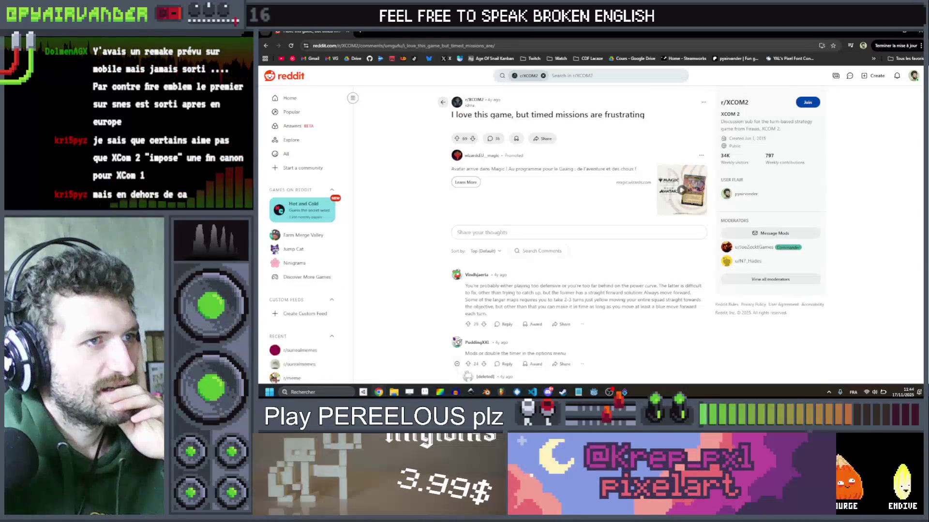
click(265, 46)
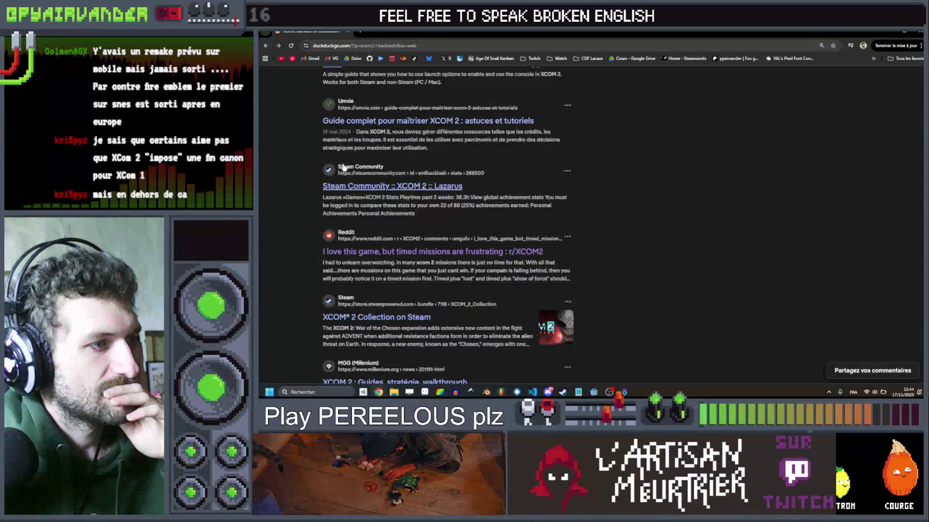
scroll(275, 193, down, 2)
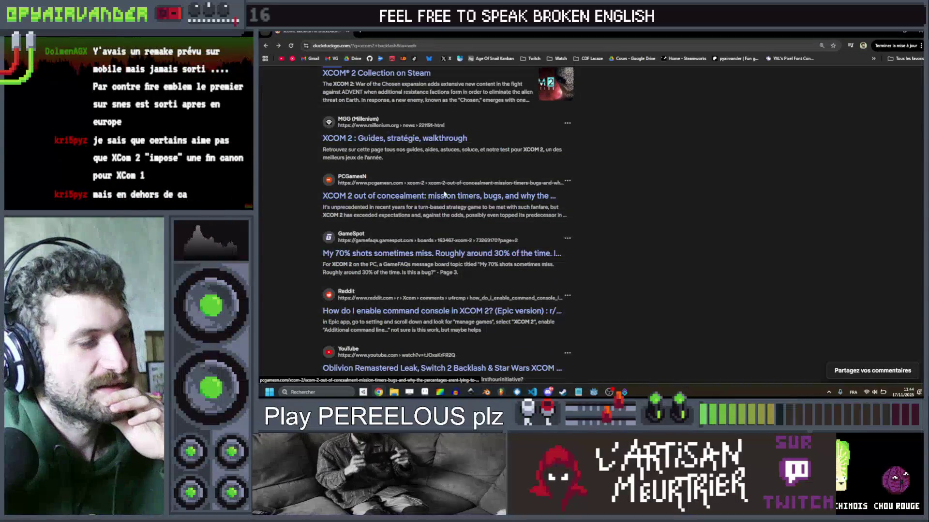
scroll(663, 213, down, 2)
scroll(665, 210, up, 15)
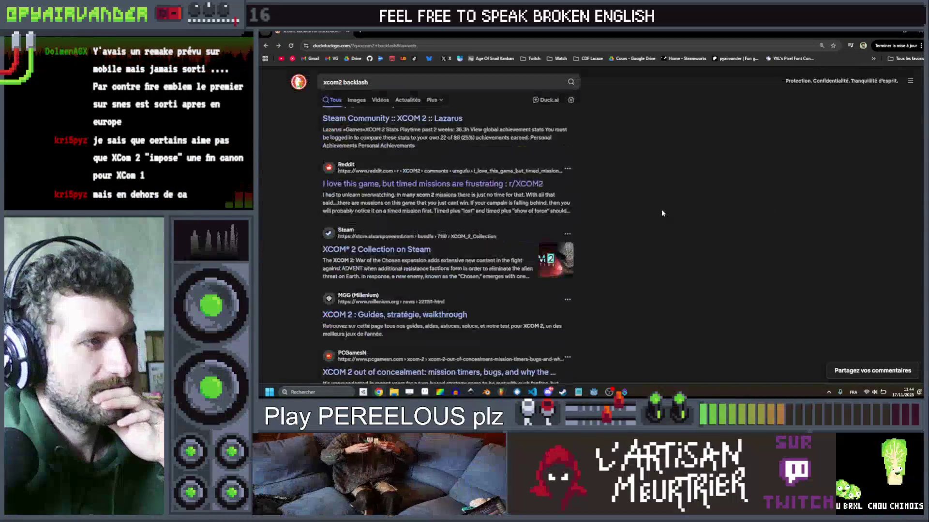
scroll(671, 207, up, 4)
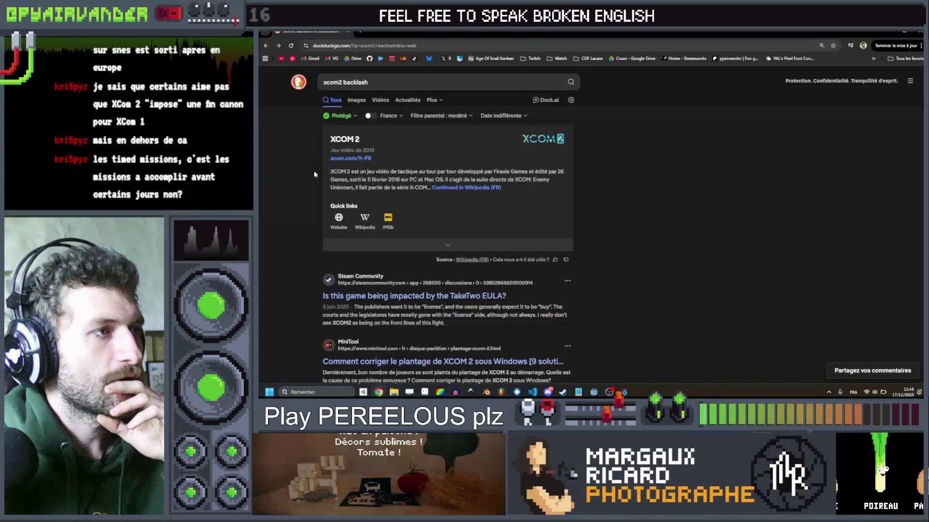
scroll(314, 174, down, 2)
scroll(381, 121, up, 2)
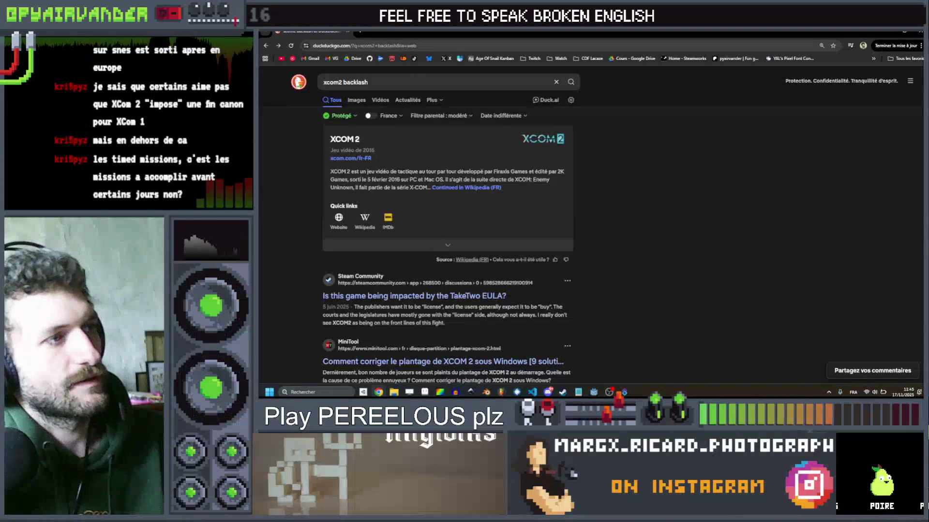
Step: Search for 'xcom 2 time limit', skim the results, and select 'limit' in the query
double_click(357, 83)
text(timed)
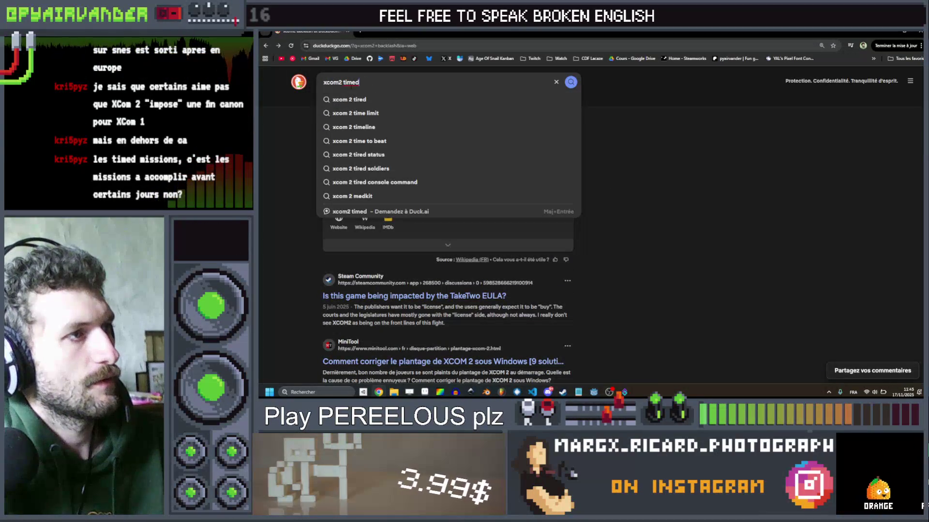
key(BackSpace)
key(Return)
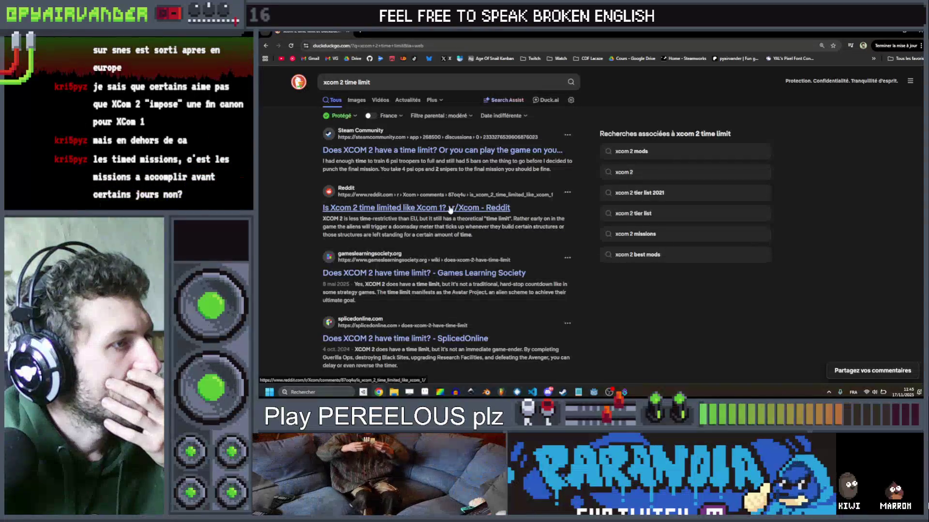
scroll(451, 210, down, 2)
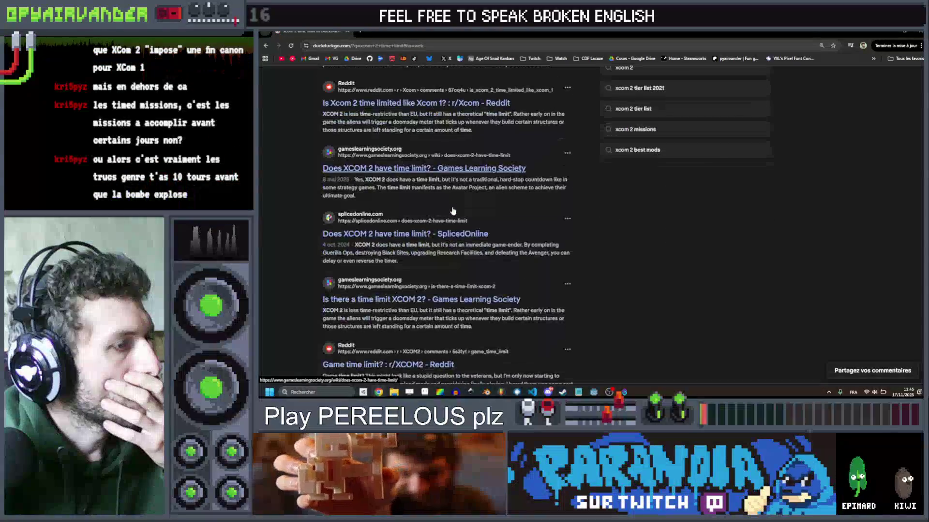
scroll(453, 211, up, 2)
double_click(364, 82)
text(xcom 2 timed)
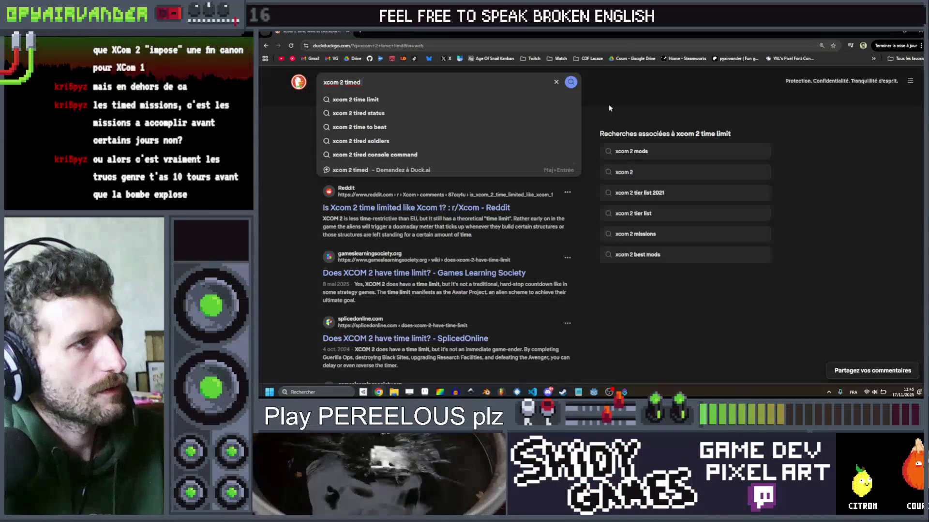
Step: Search 'xcom 2 timed missions' and scroll through the results and back to the top
text(missions)
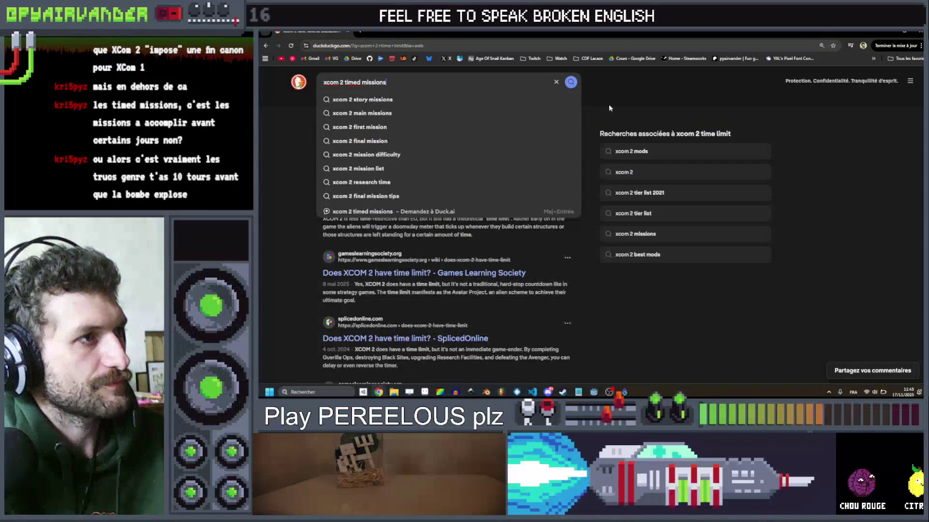
key(Return)
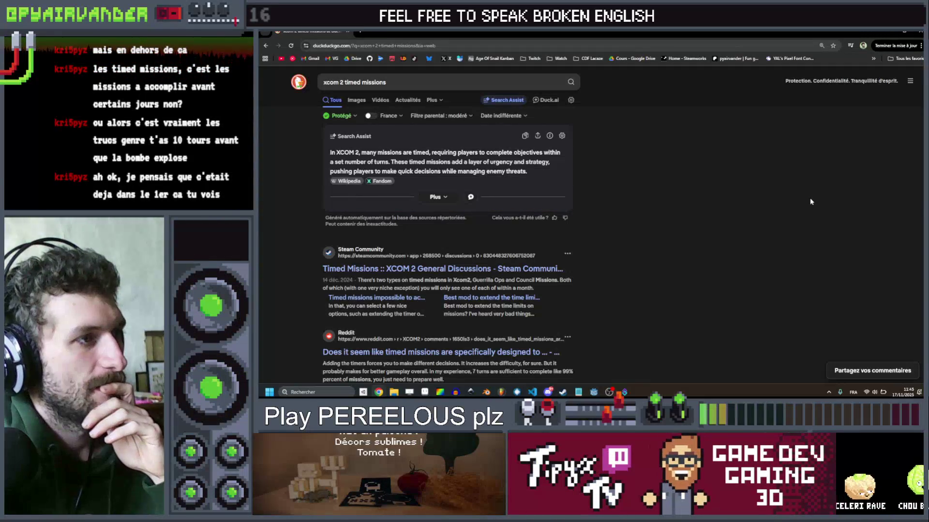
scroll(810, 201, down, 3)
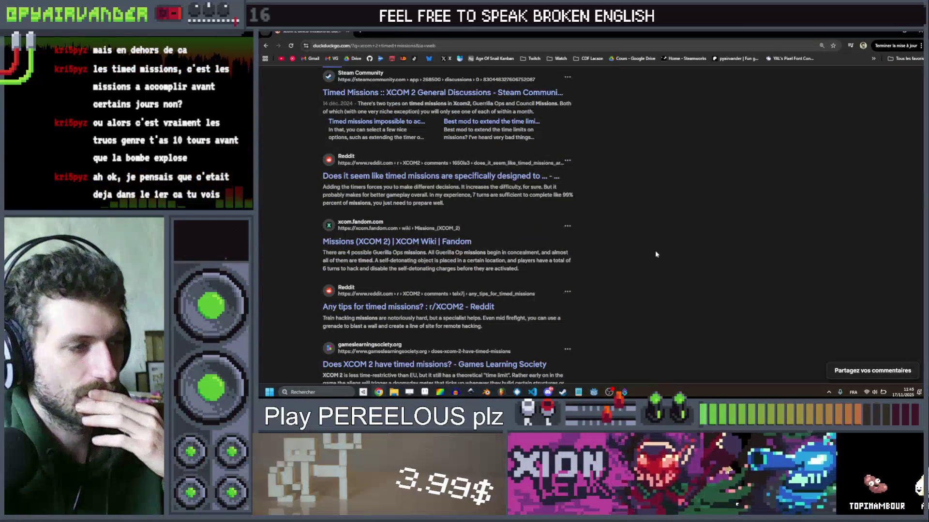
scroll(648, 249, down, 2)
scroll(646, 249, down, 3)
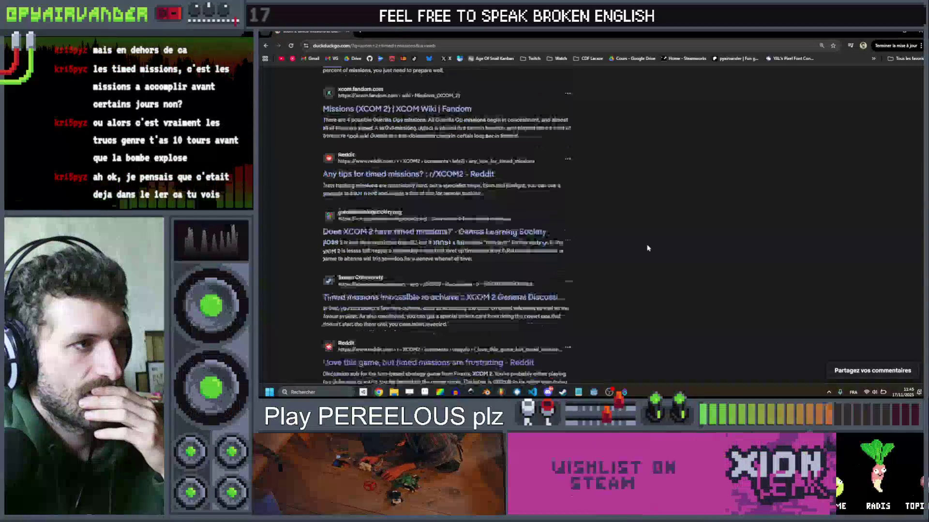
scroll(648, 248, down, 2)
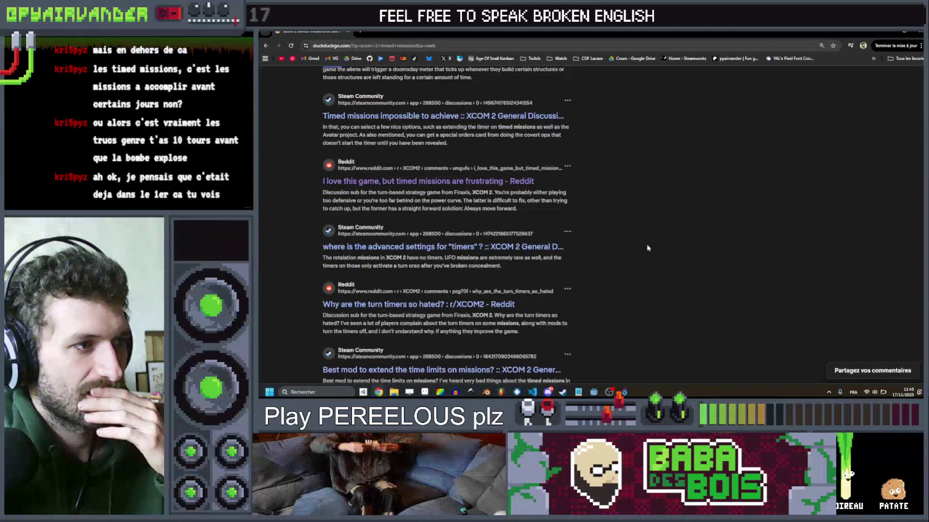
scroll(648, 248, down, 1)
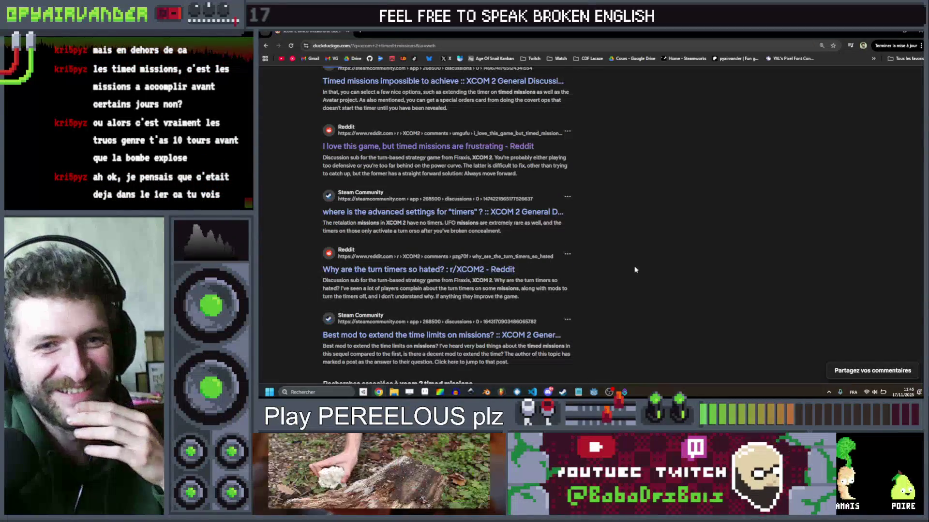
scroll(743, 213, down, 1)
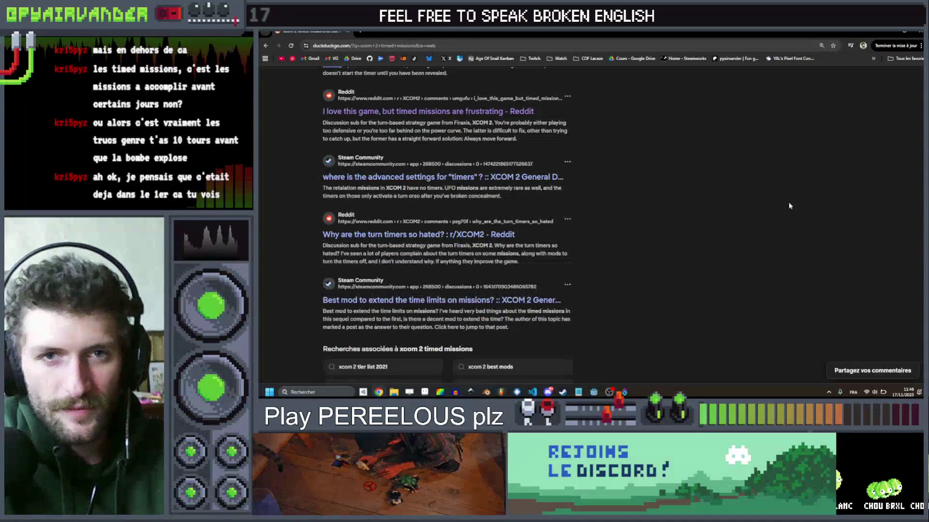
scroll(766, 207, up, 15)
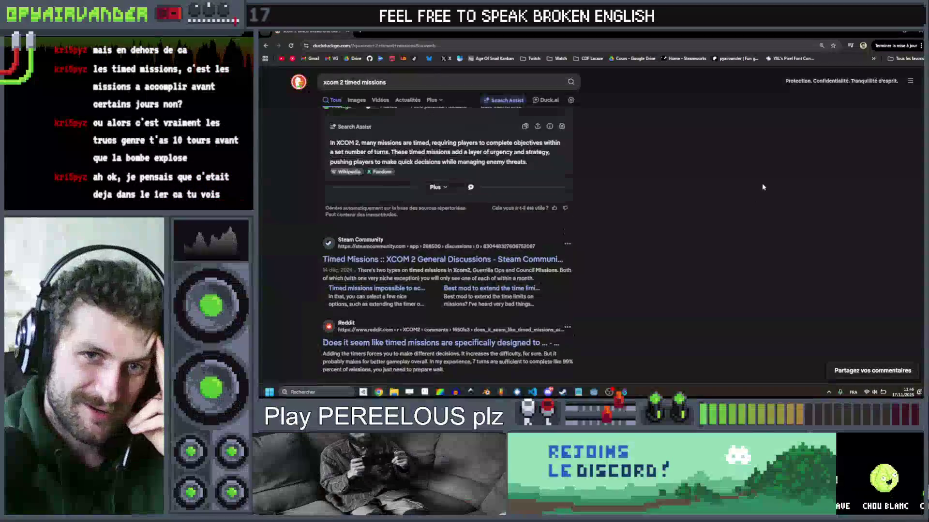
scroll(763, 187, up, 1)
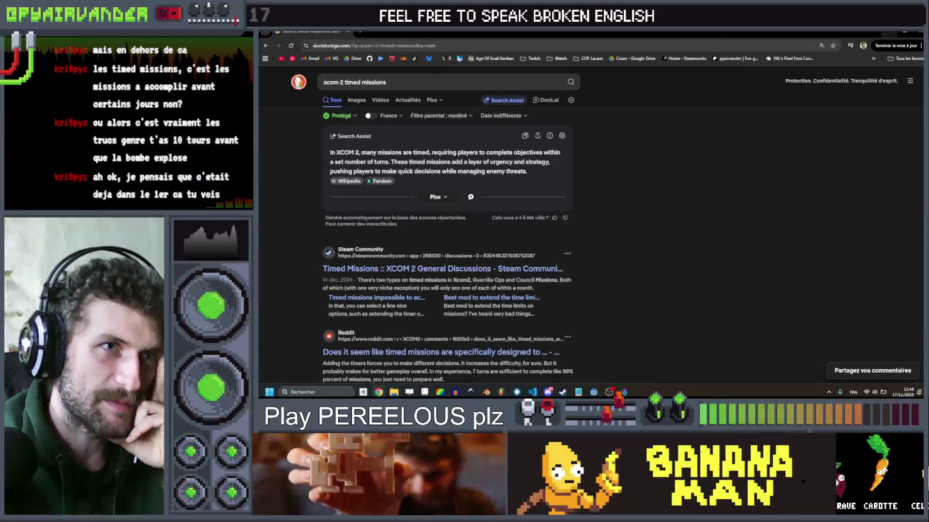
Step: Minimize Chrome, restore the timed-missions window from the taskbar, and load youtube.com
click(903, 30)
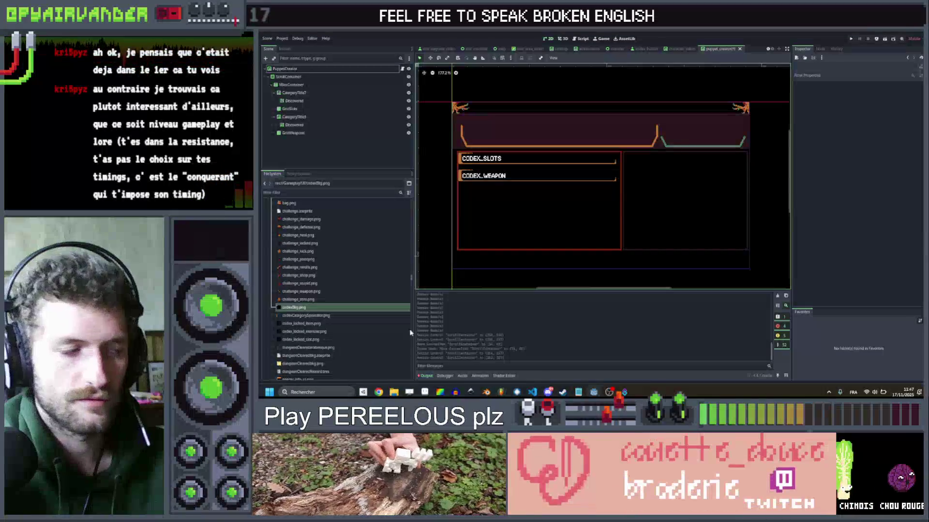
mouse_move(379, 392)
mouse_move(378, 360)
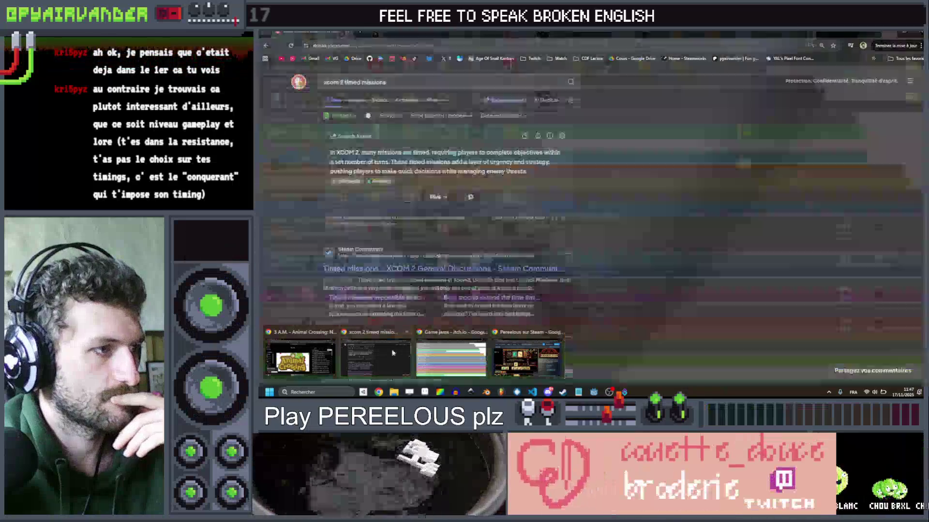
click(392, 353)
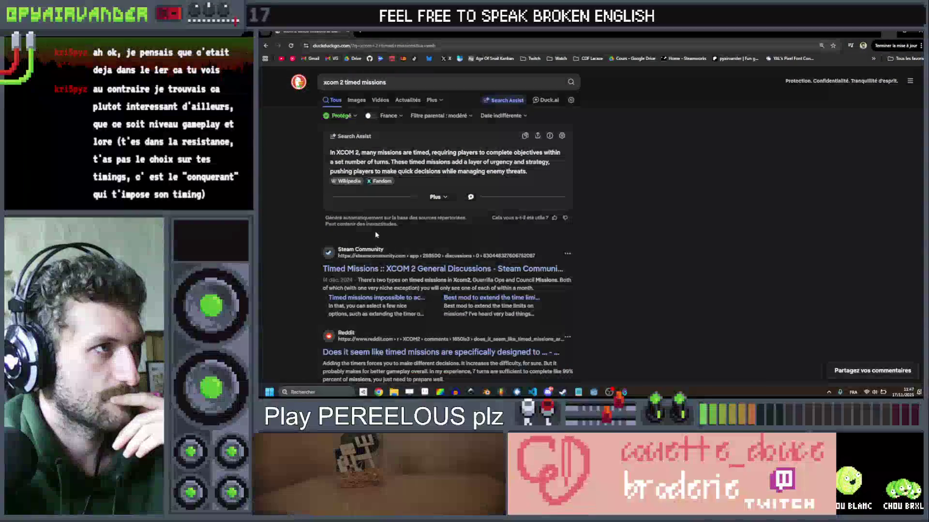
click(281, 58)
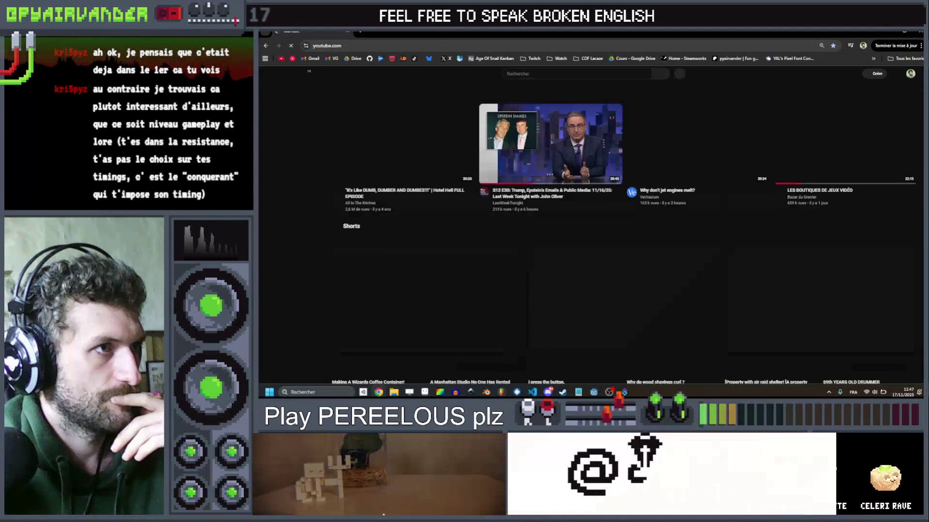
Step: Search YouTube for 'xcom final mission', open The Alien Fortress walkthrough, and seek ahead
click(575, 73)
text(xcom)
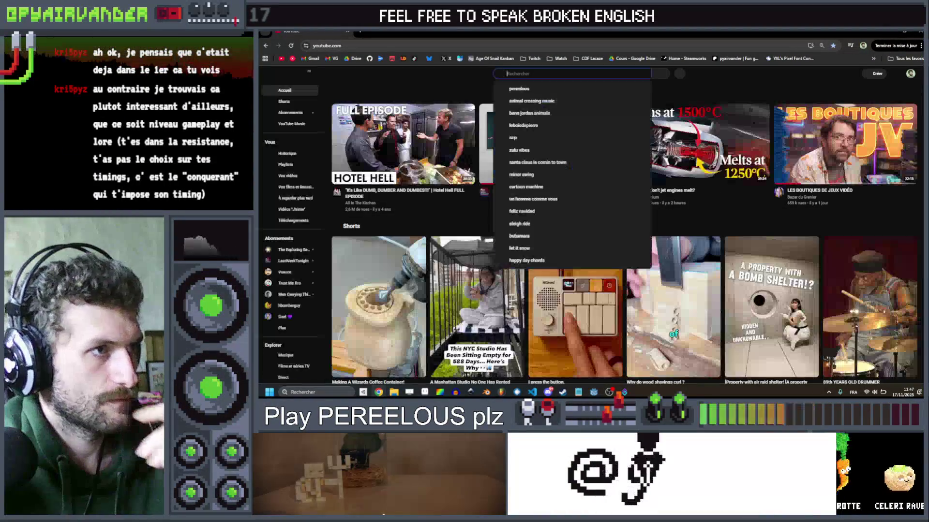
text( final)
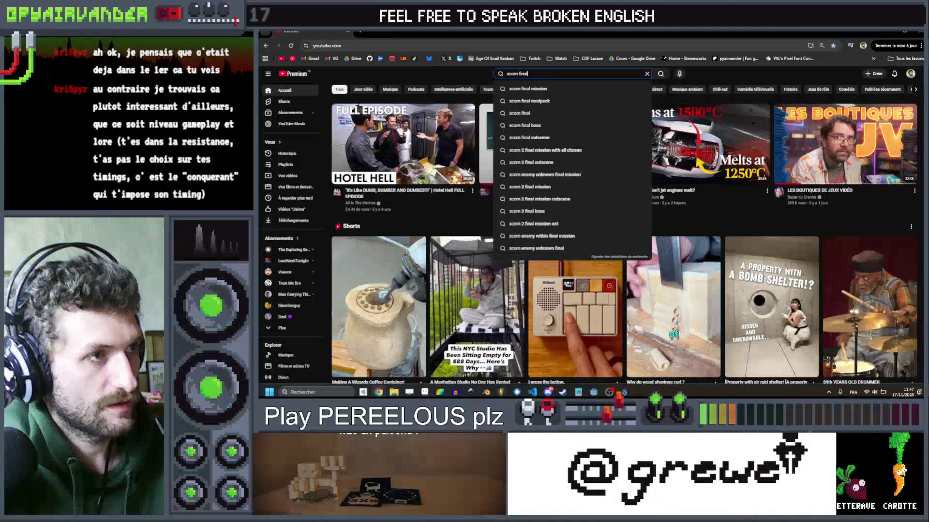
key(Down)
key(Return)
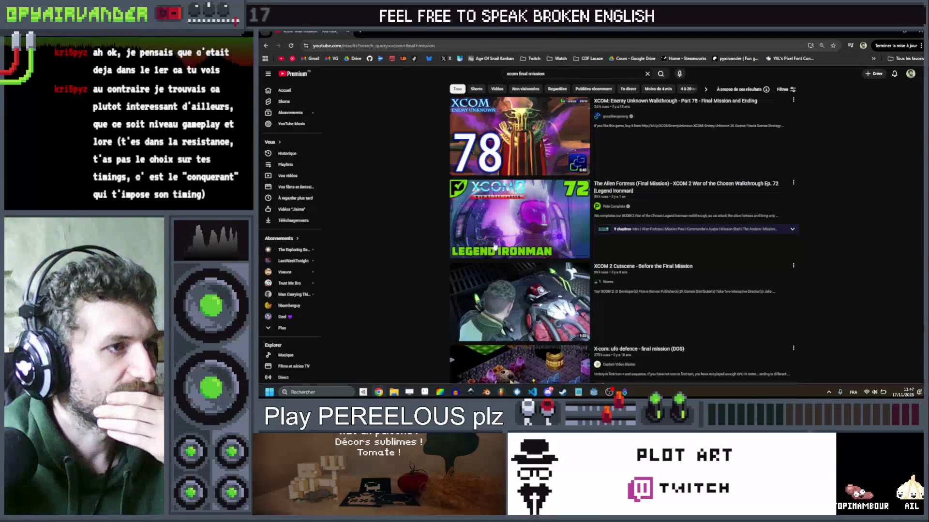
mouse_move(656, 184)
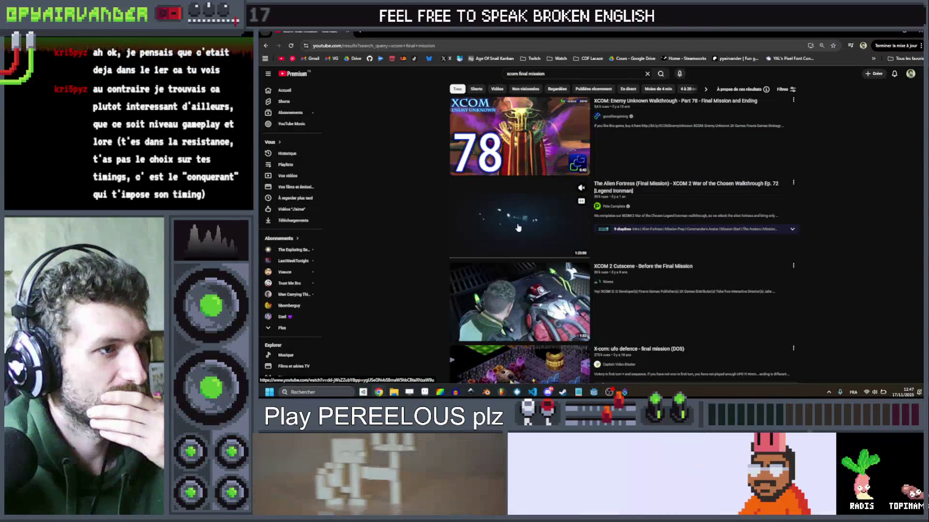
click(518, 227)
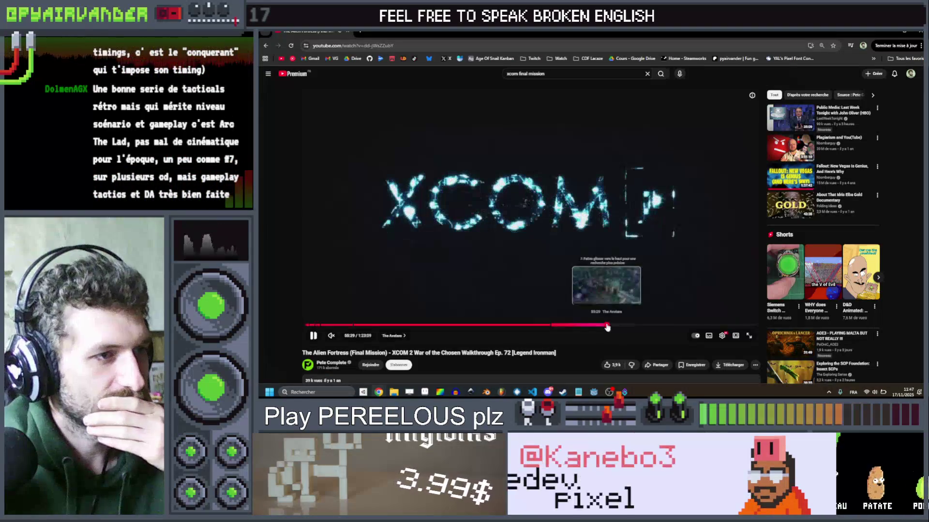
click(605, 324)
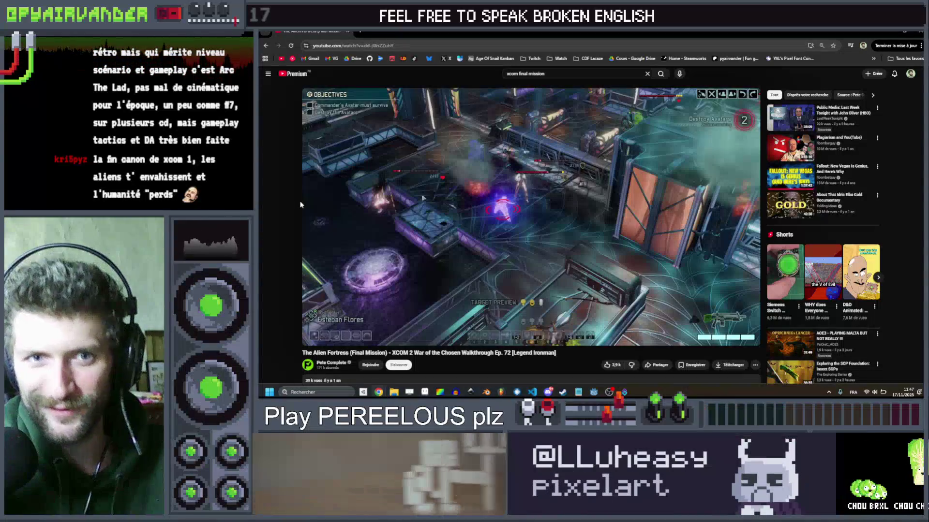
Step: Watch The Alien Fortress gameplay around the 55-minute mark
mouse_move(558, 240)
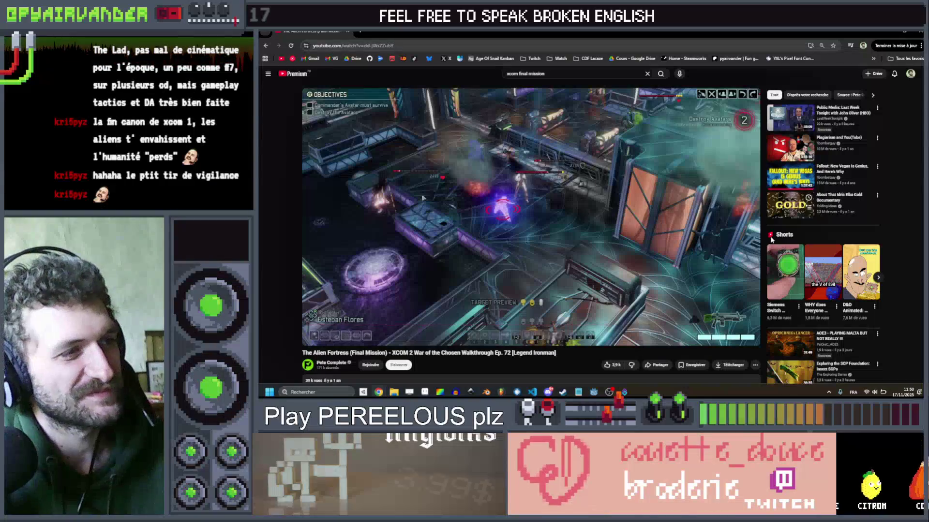
Step: Scroll the YouTube page briefly, then bring the Godot editor to the front
scroll(511, 178, down, 1)
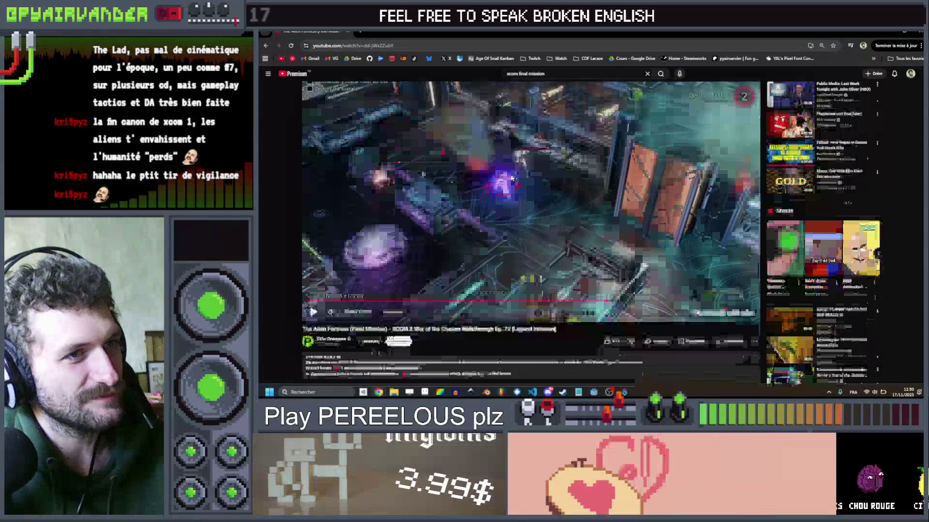
scroll(511, 178, up, 1)
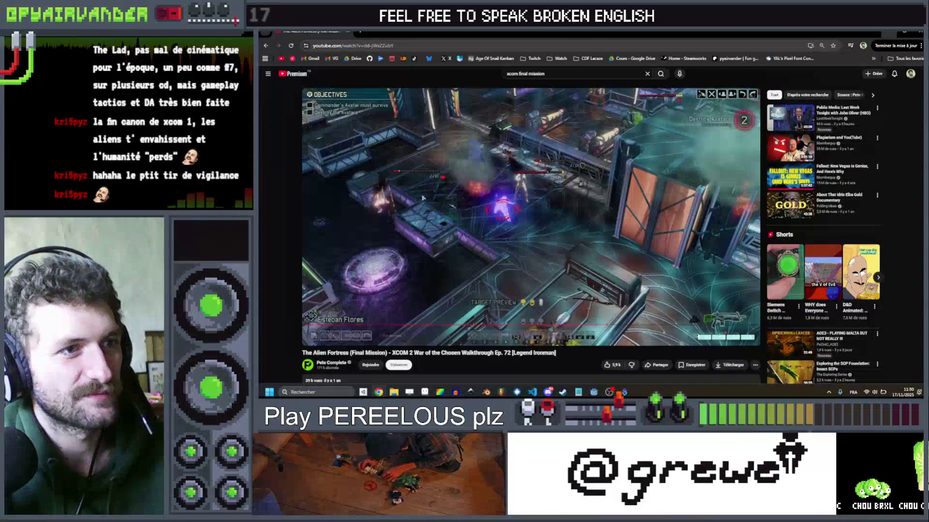
click(594, 392)
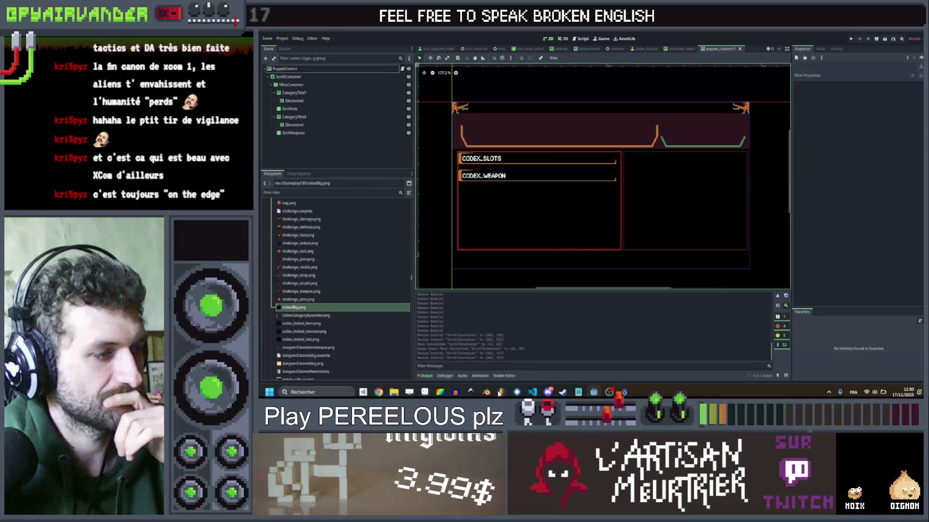
Step: Switch to the Chrome window showing The Alien Fortress video via the taskbar thumbnail
mouse_move(378, 391)
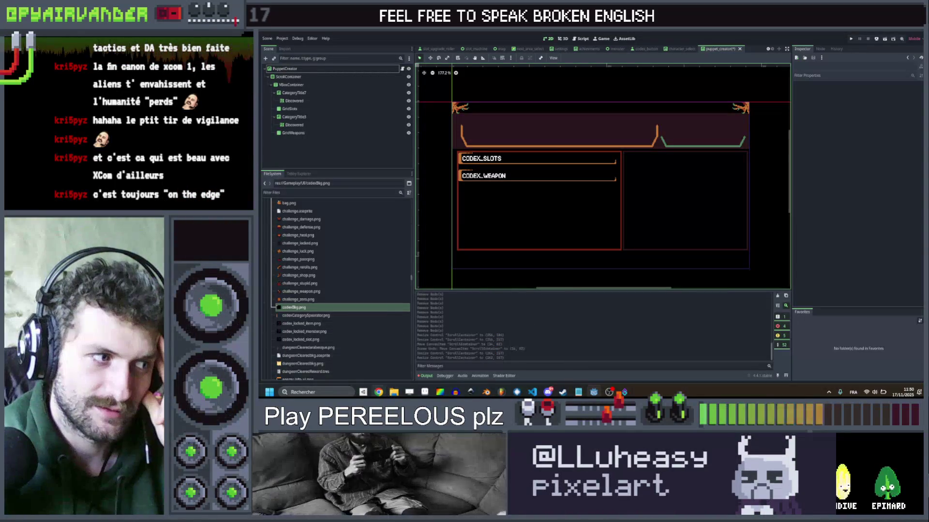
mouse_move(397, 354)
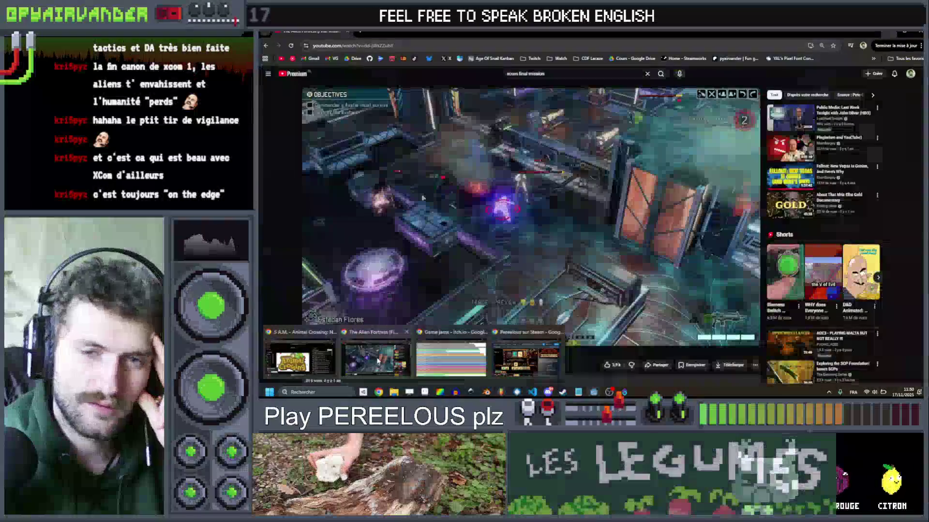
Step: Search YouTube for 'arc the lad' and open the Arc The Lad Game Evolution video
click(378, 360)
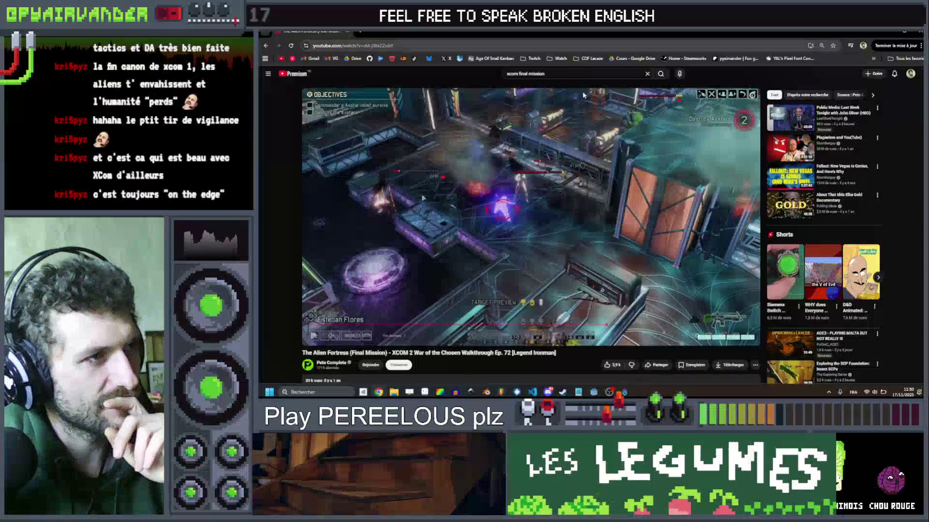
text(a)
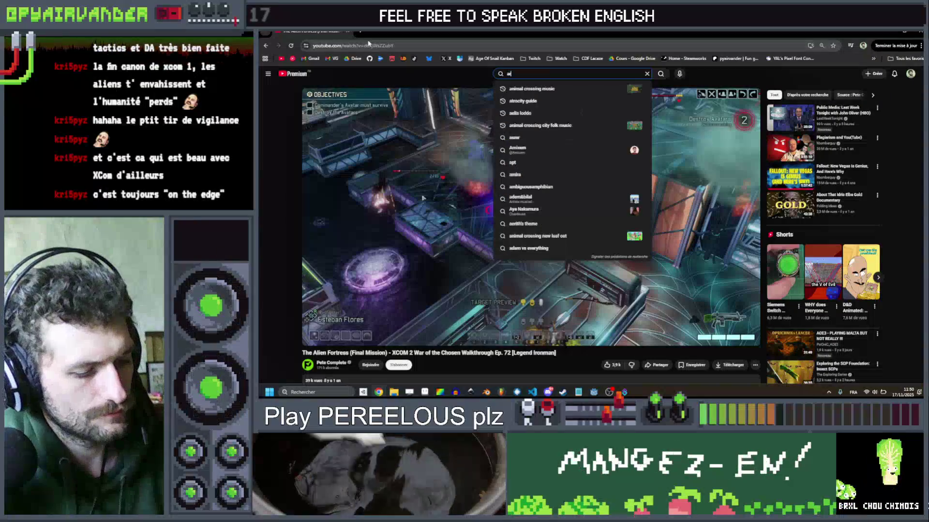
text(rc the lad)
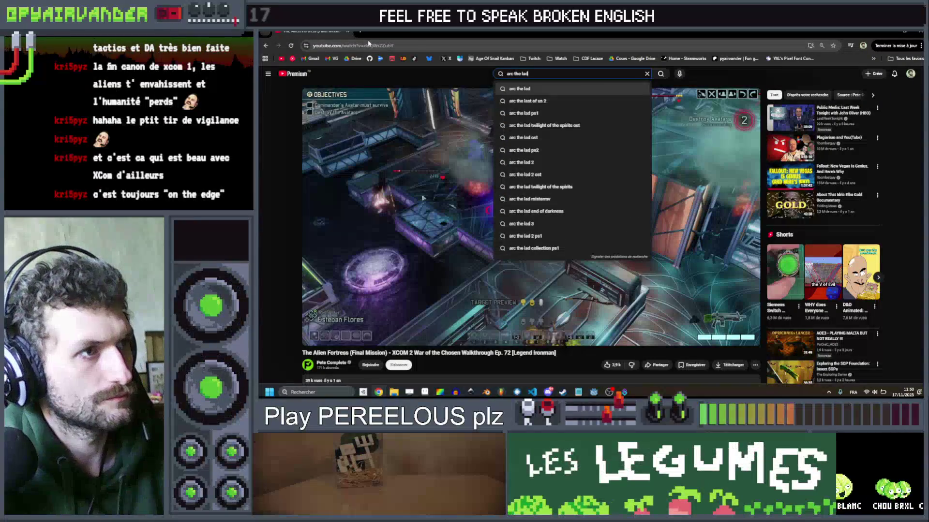
key(Return)
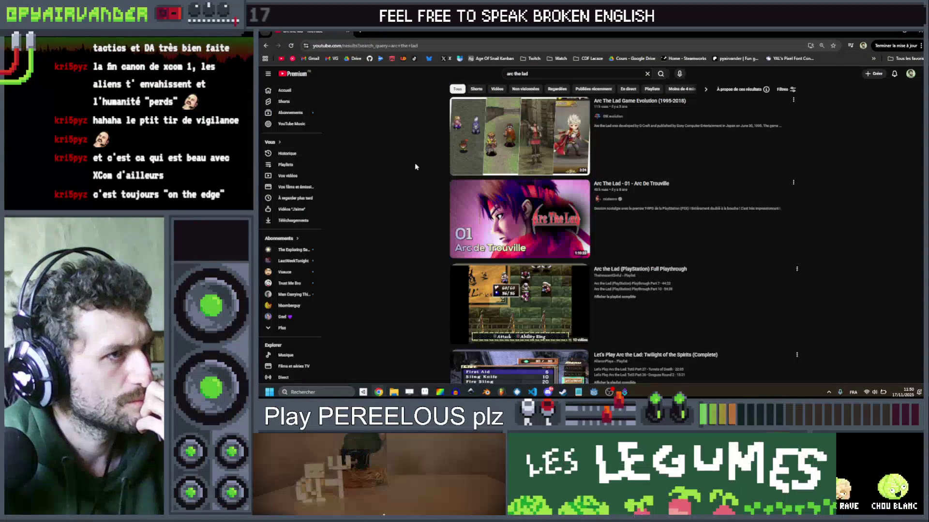
mouse_move(475, 144)
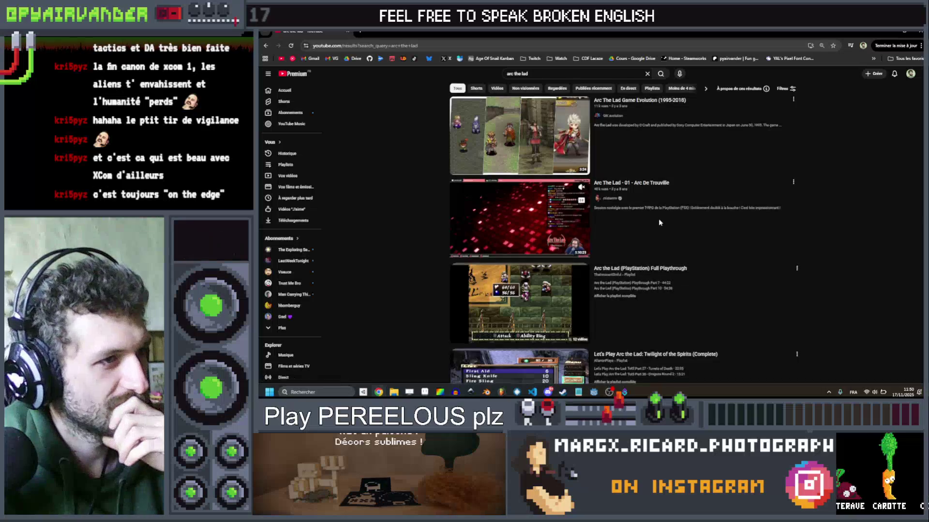
scroll(471, 271, down, 1)
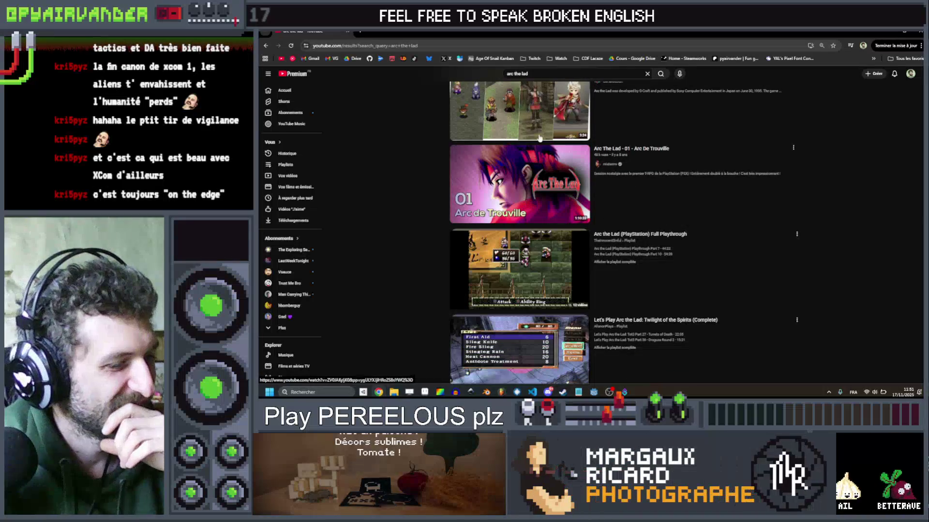
click(539, 130)
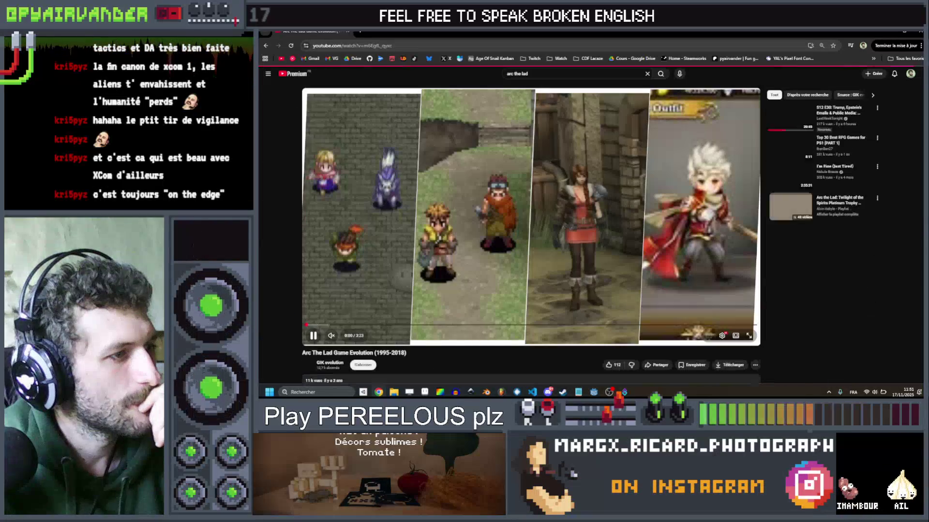
Step: Jump through the 1995, 1996 and 1999 footage, pause, rewind to 1995 and resume
click(348, 325)
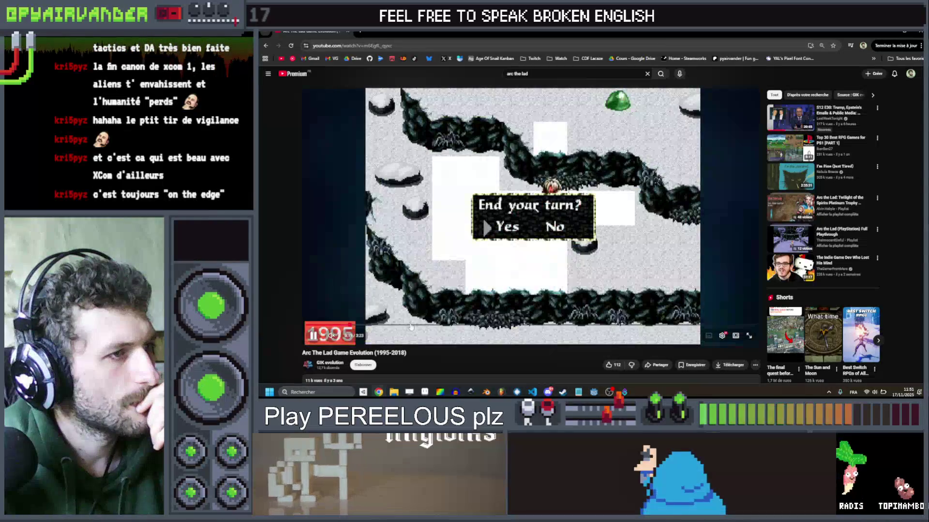
click(444, 325)
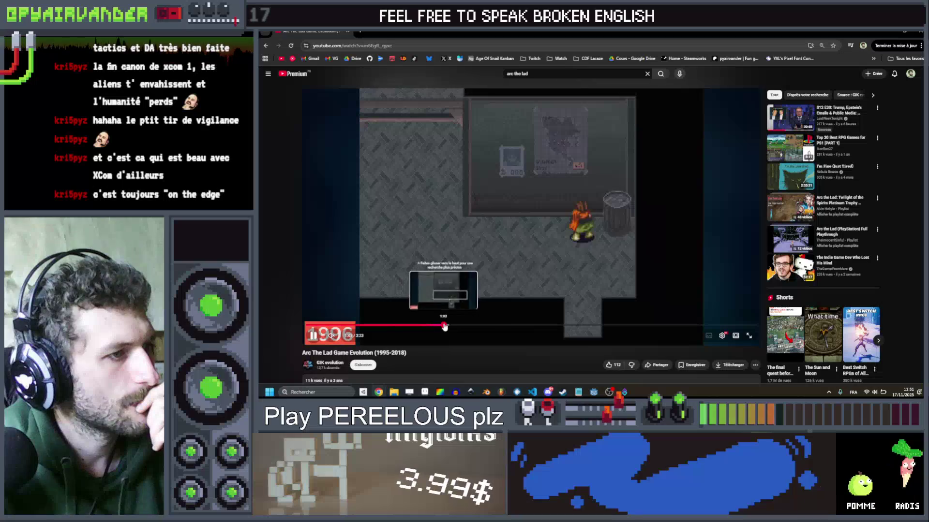
click(509, 326)
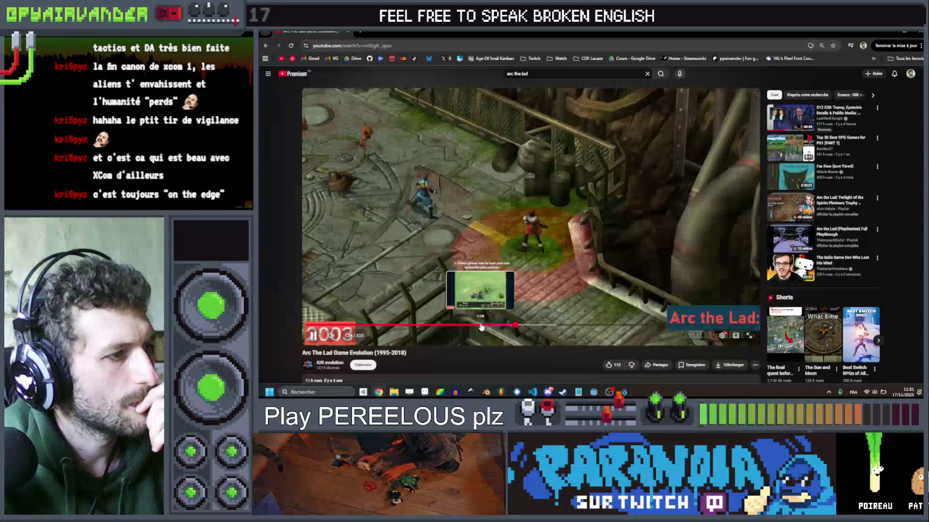
click(481, 326)
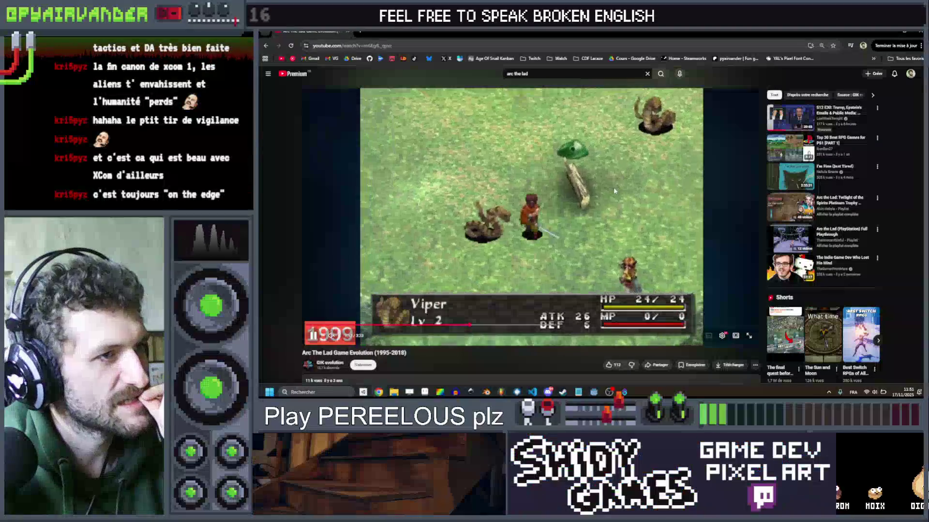
click(613, 187)
scroll(504, 239, down, 3)
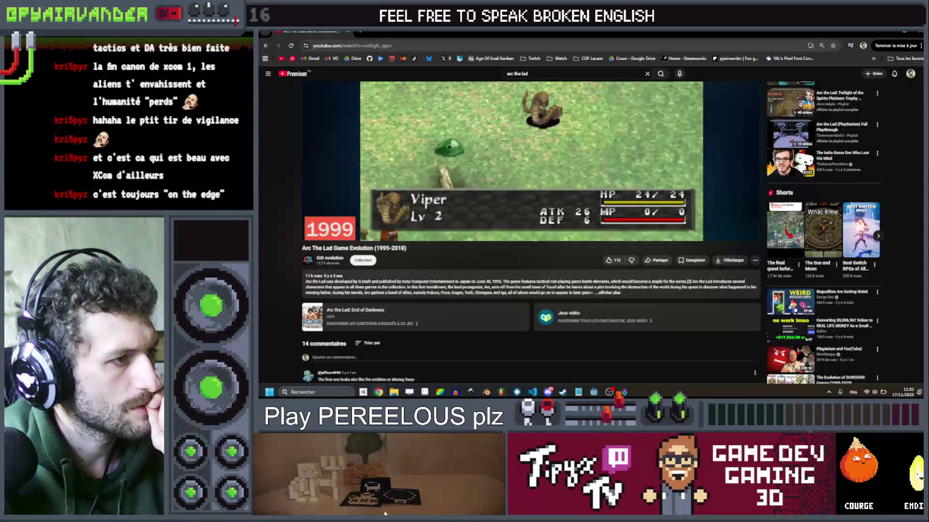
scroll(503, 238, down, 1)
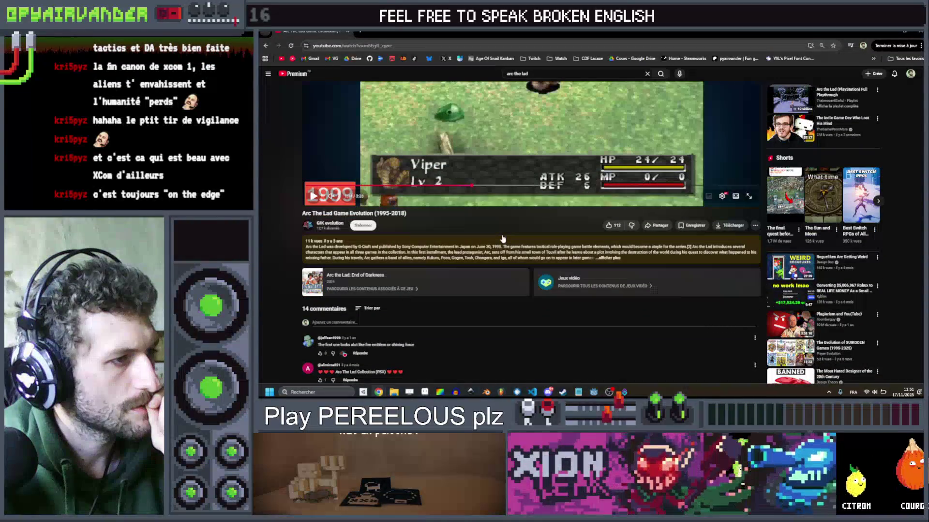
scroll(502, 238, up, 2)
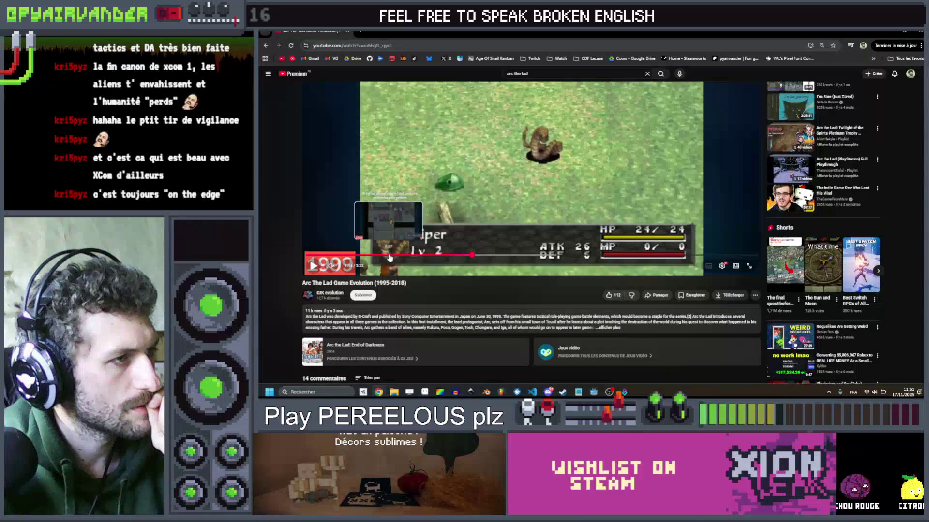
drag(389, 257, 371, 257)
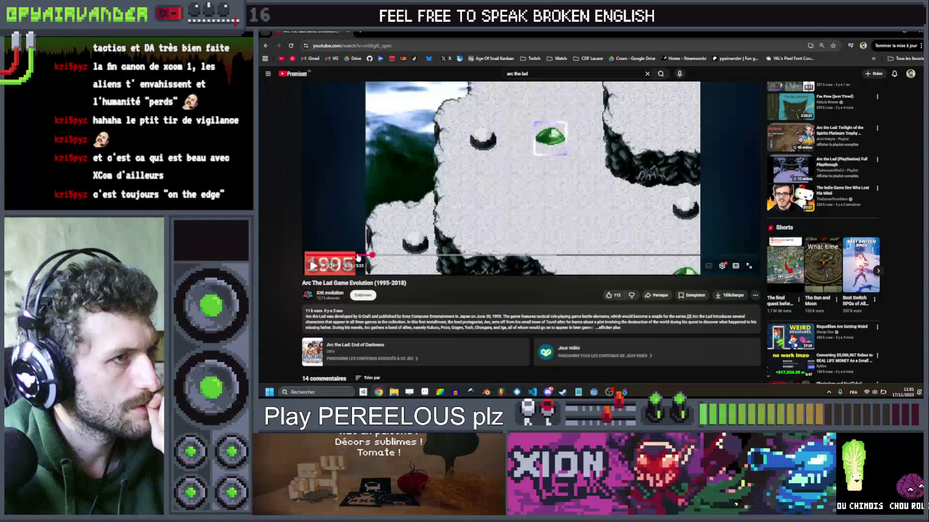
click(434, 179)
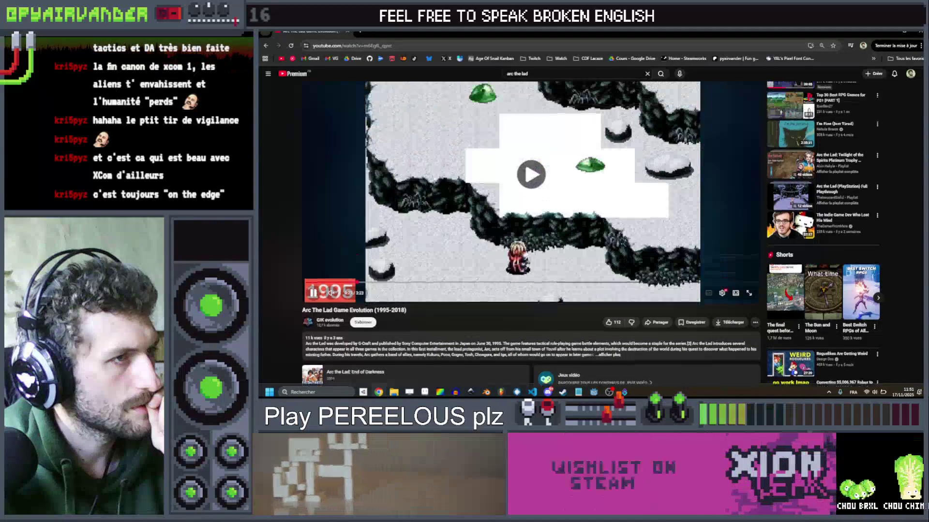
scroll(434, 179, up, 1)
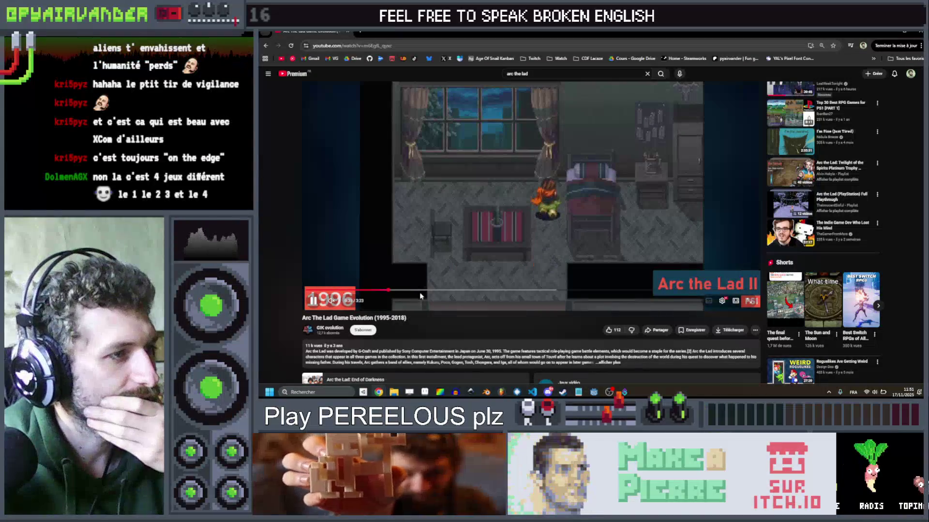
Step: Skip ahead past Arc the Lad II and Twilight of the Spirits to the 2:45 battles
click(419, 292)
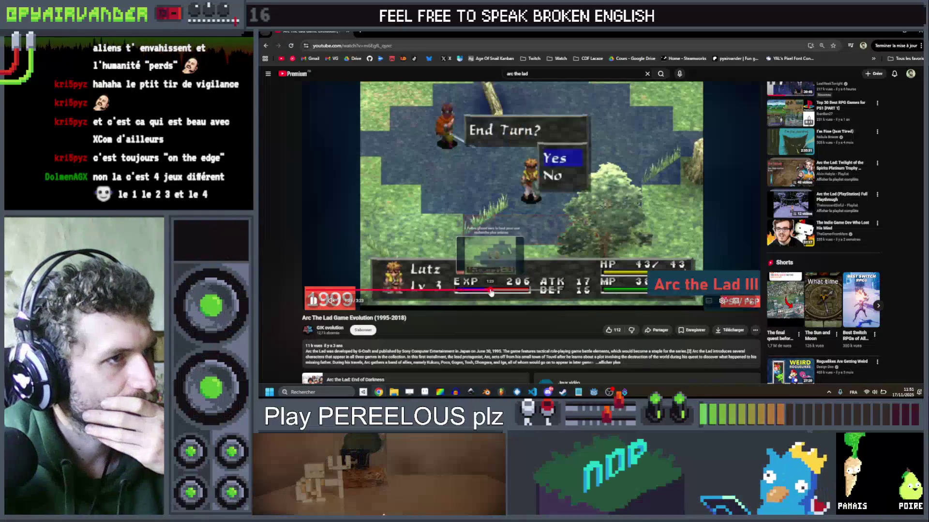
click(524, 292)
drag(524, 292, 553, 291)
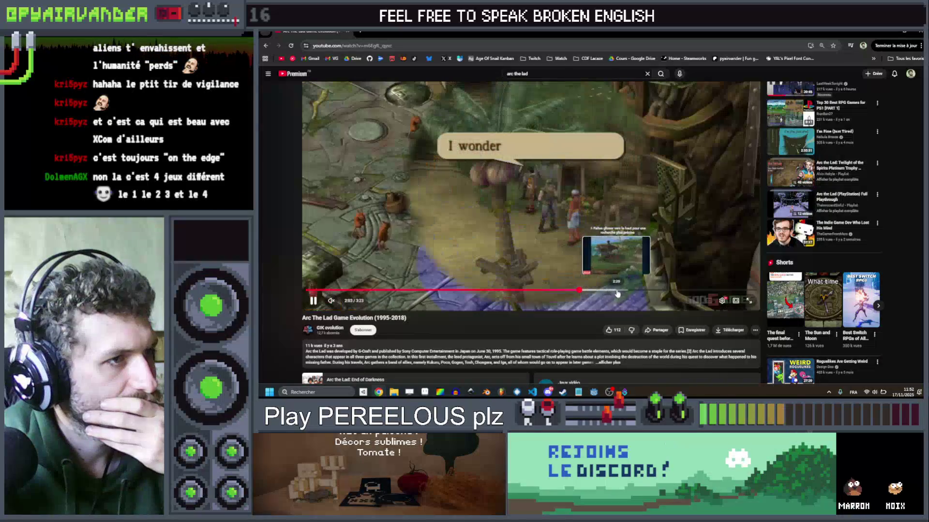
click(616, 292)
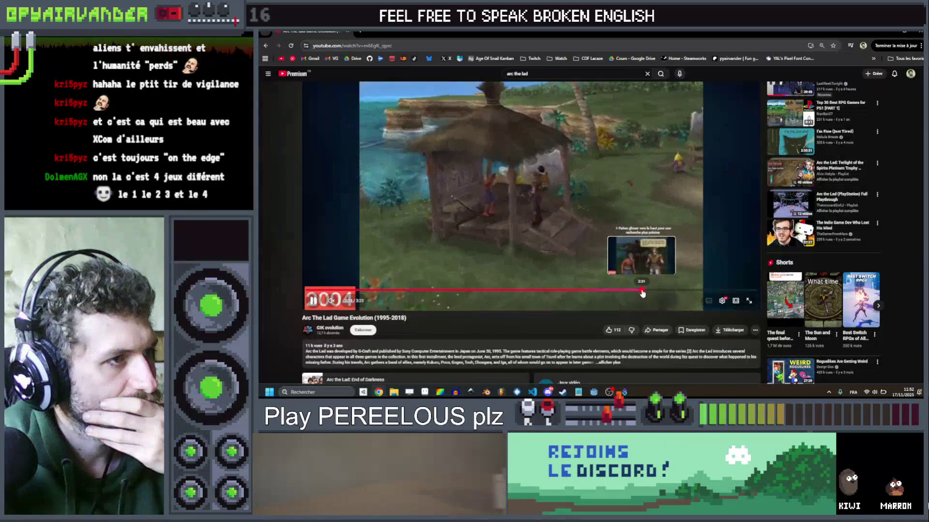
click(643, 292)
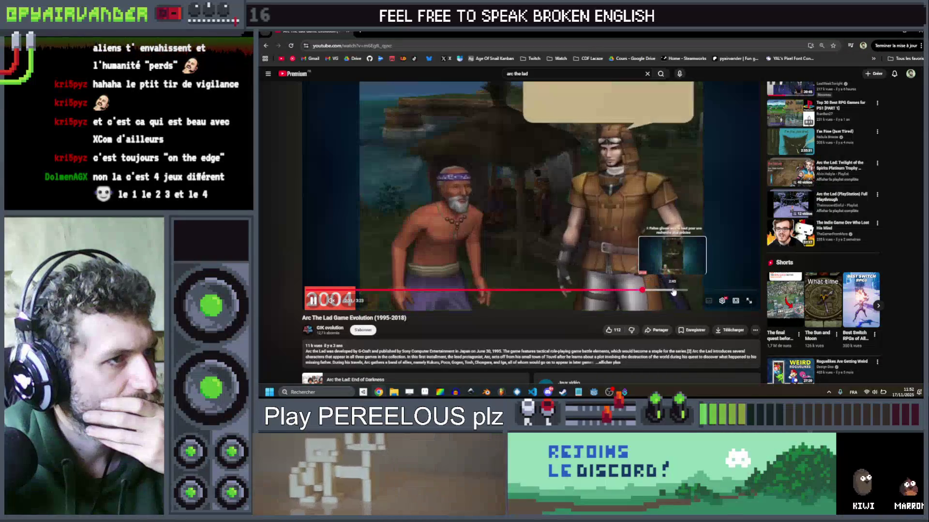
click(673, 290)
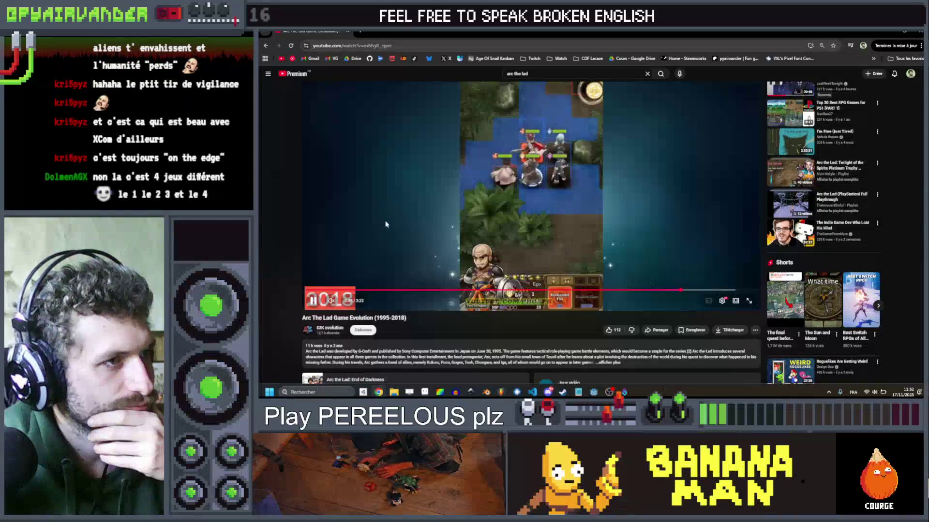
scroll(406, 214, up, 1)
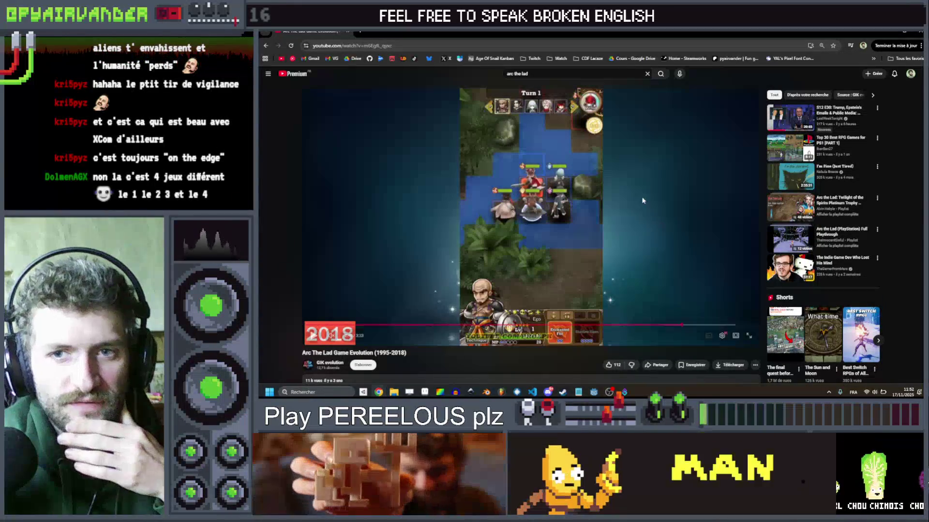
scroll(527, 248, down, 1)
scroll(527, 248, up, 1)
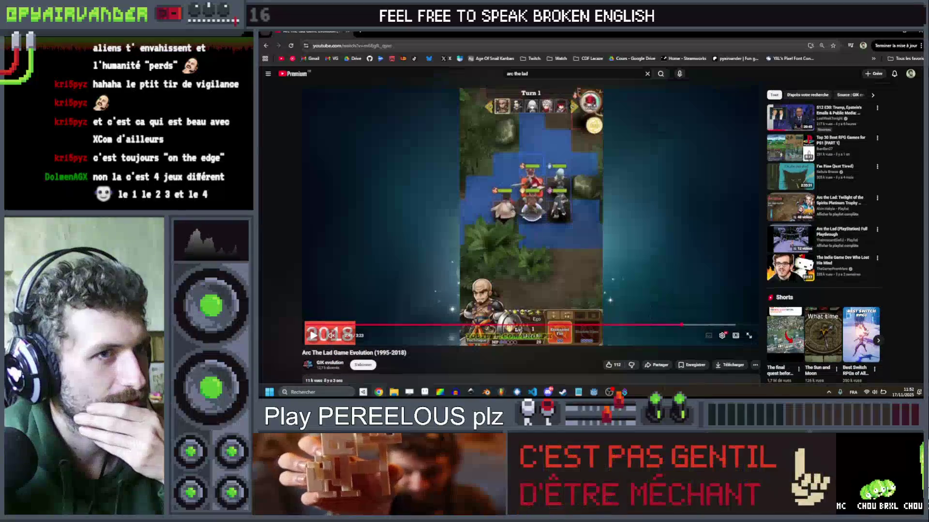
Step: Go back to the arc the lad search results, scroll through them, then switch to Godot
click(265, 46)
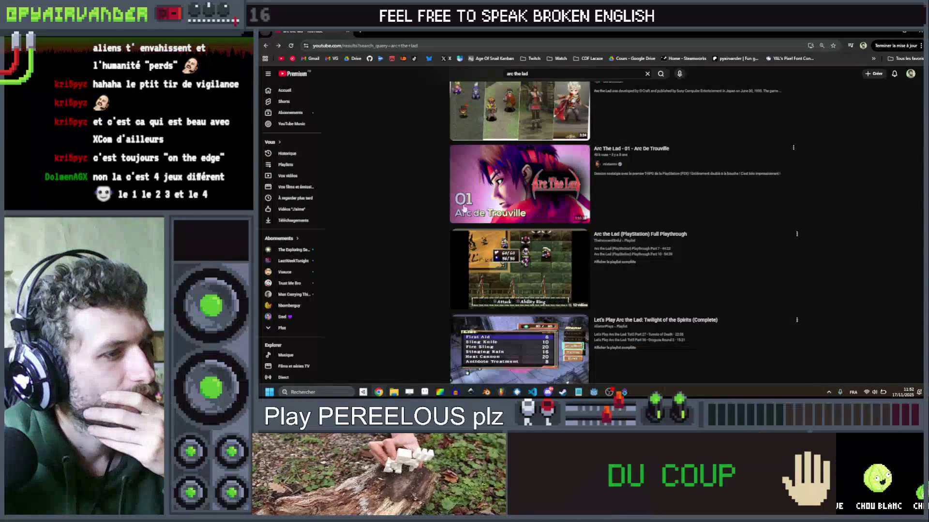
scroll(437, 184, down, 6)
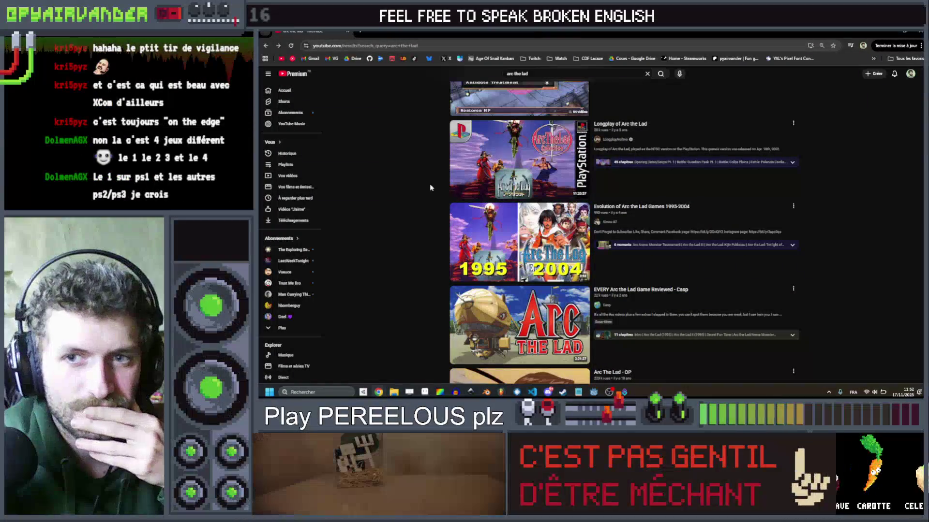
scroll(431, 187, up, 6)
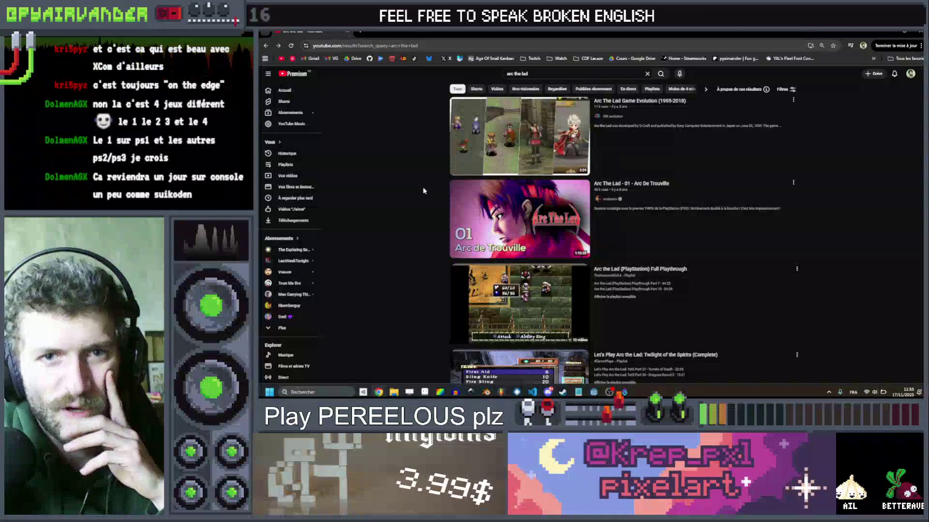
scroll(391, 185, down, 15)
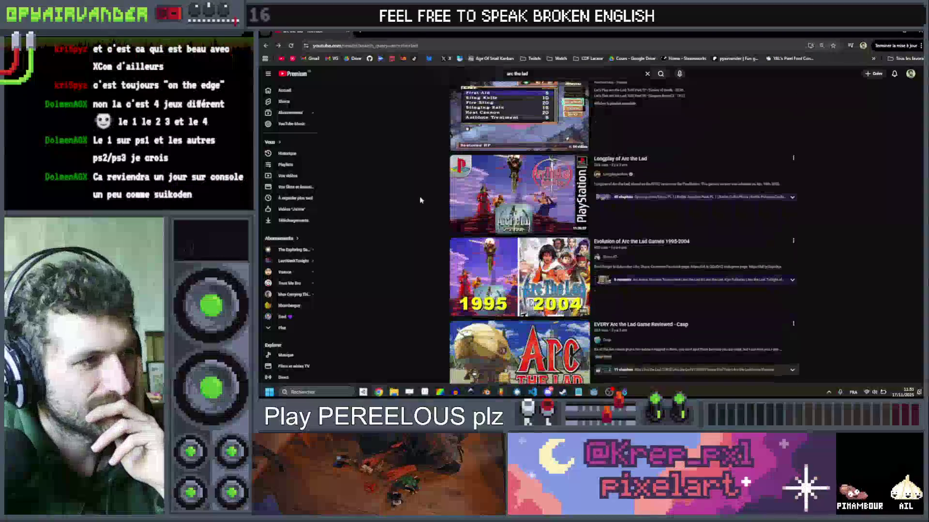
scroll(423, 200, down, 5)
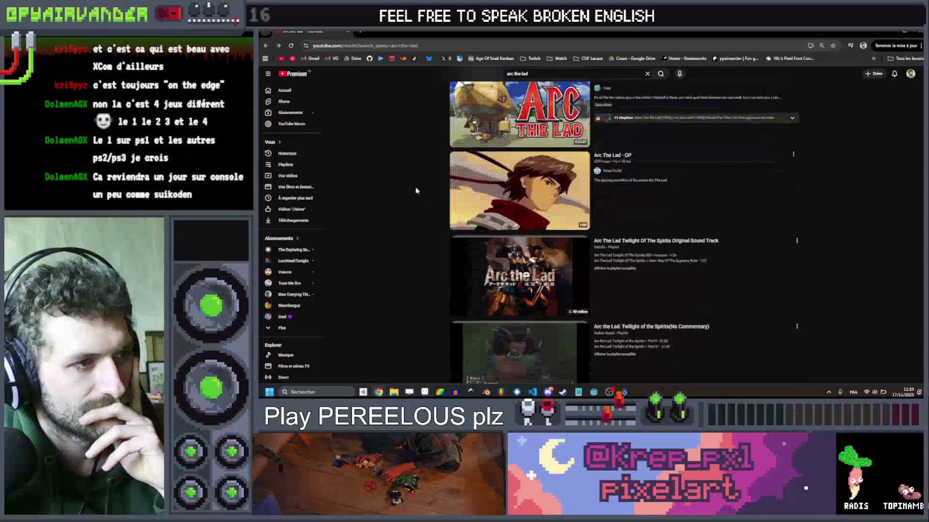
scroll(415, 188, down, 5)
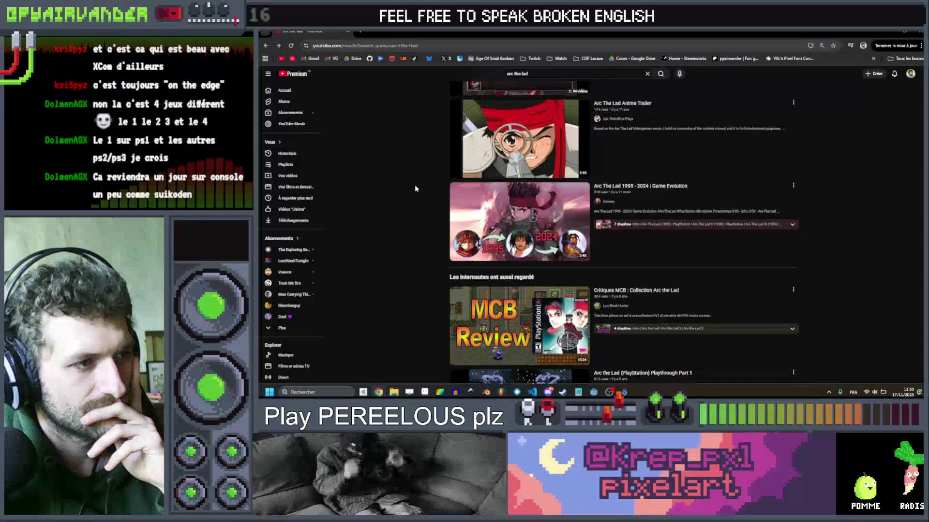
scroll(421, 181, up, 20)
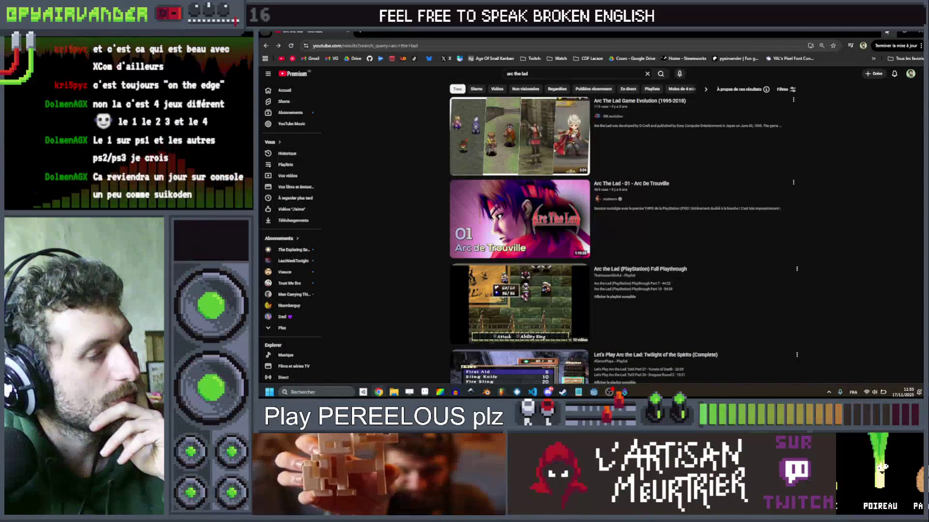
key(alt+Tab)
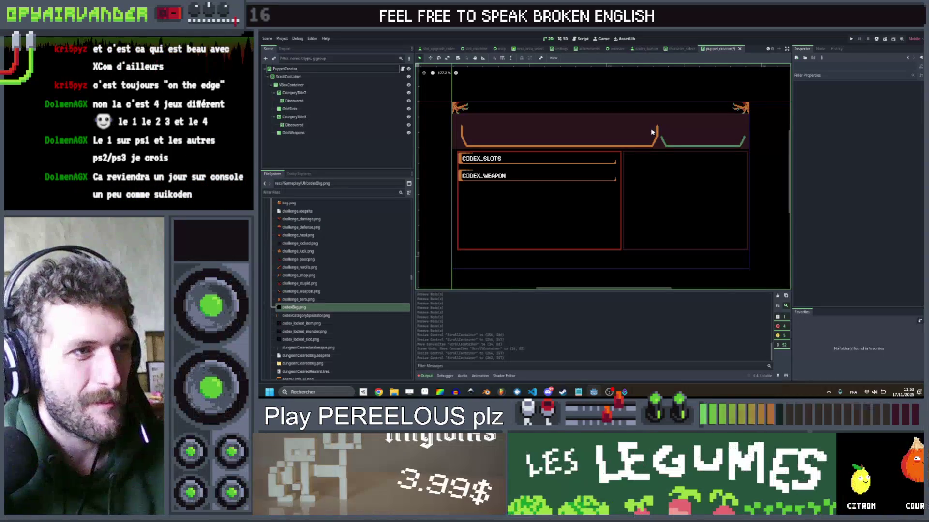
Step: Recenter the codex canvas, select the Discovered label under CategoryTitle2, and paste a copy
scroll(443, 145, down, 2)
scroll(484, 141, left, 2)
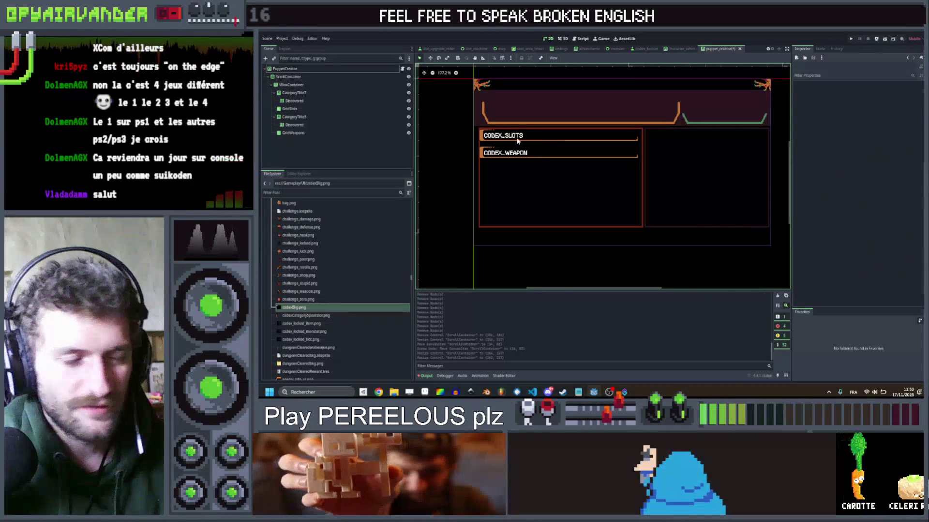
scroll(520, 129, up, 4)
scroll(518, 128, down, 3)
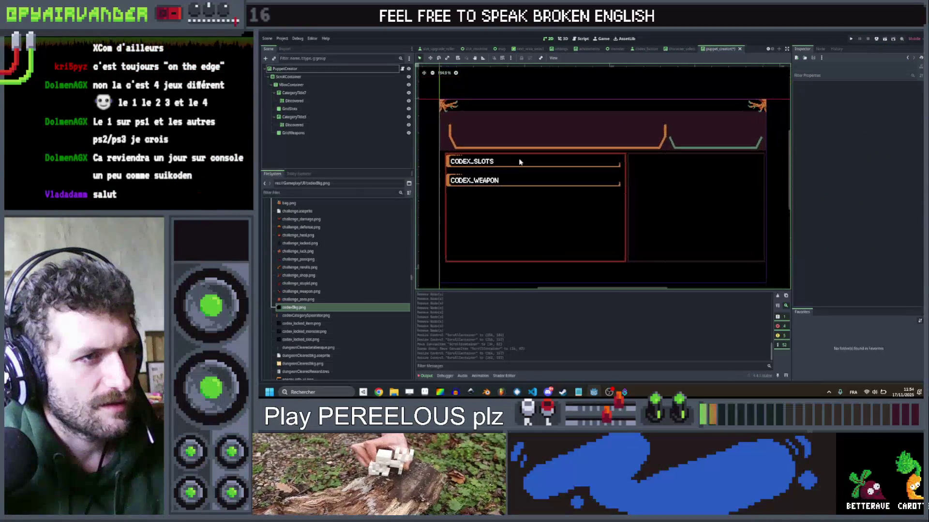
drag(669, 211, 651, 178)
click(326, 78)
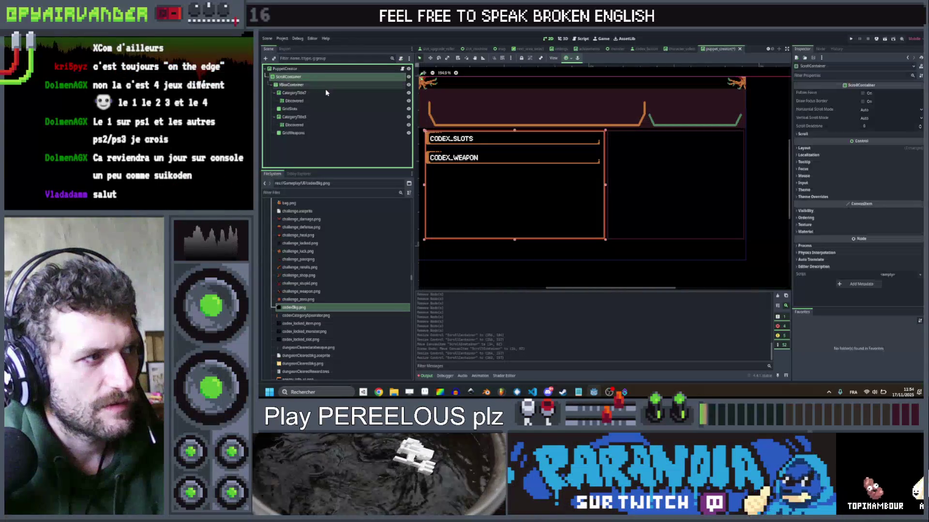
click(325, 102)
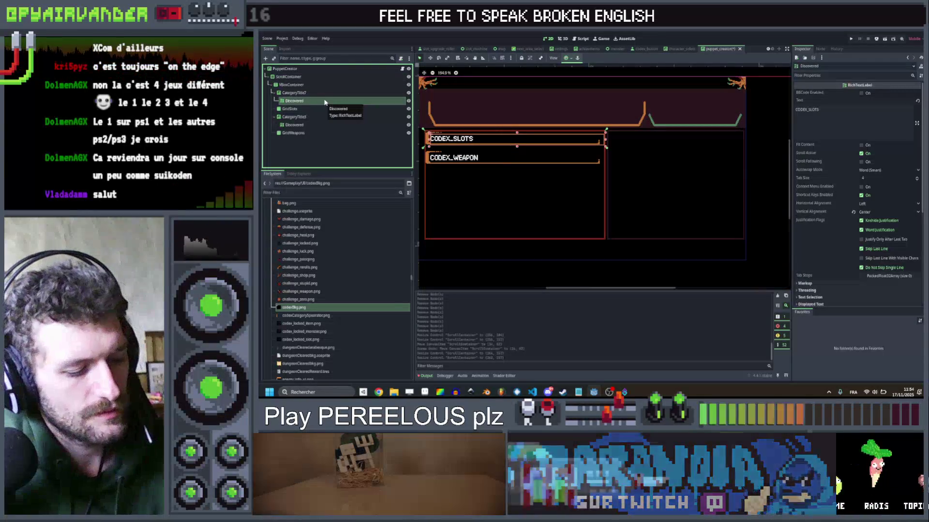
key(ctrl+v)
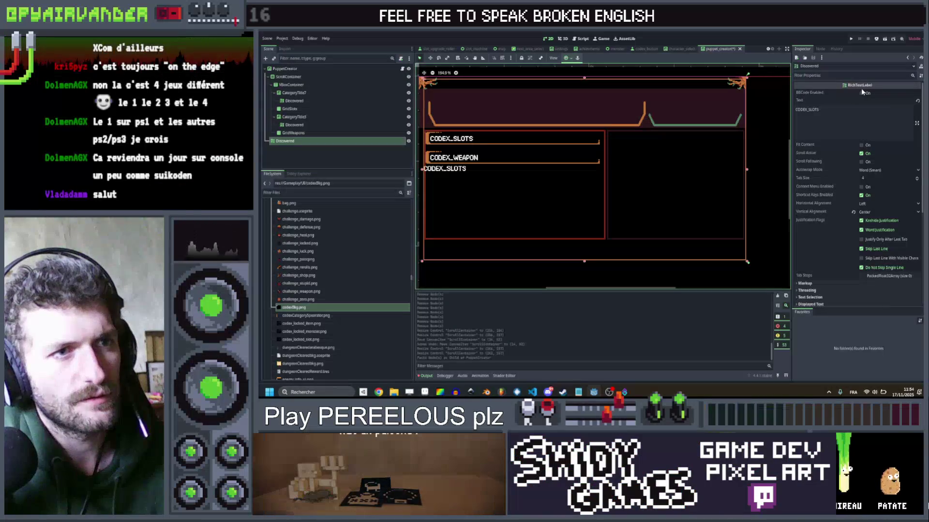
Step: Enable BBCode on the copied label and rename it to Description
click(861, 93)
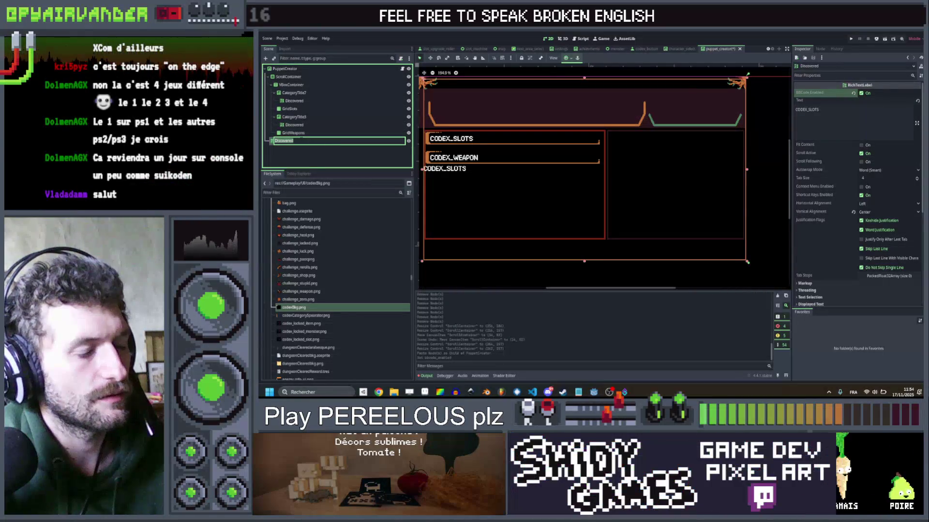
text(criptio)
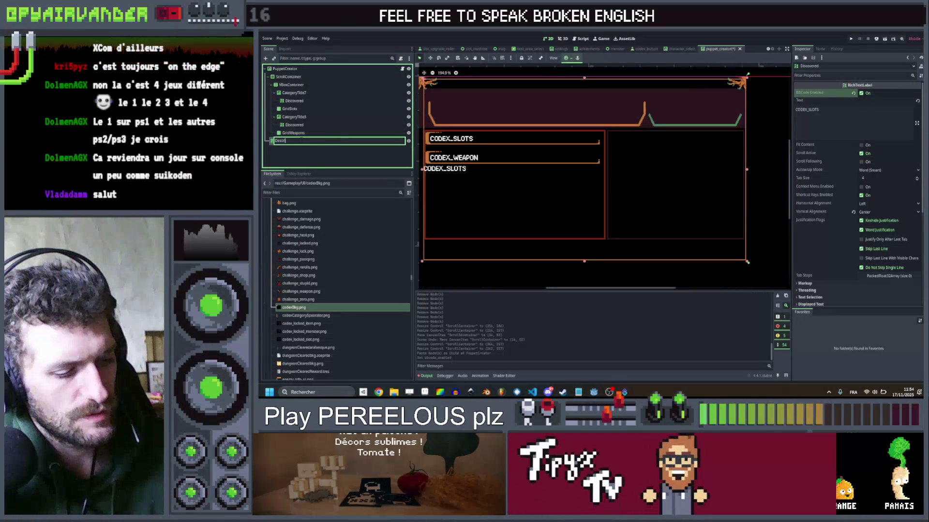
key(Return)
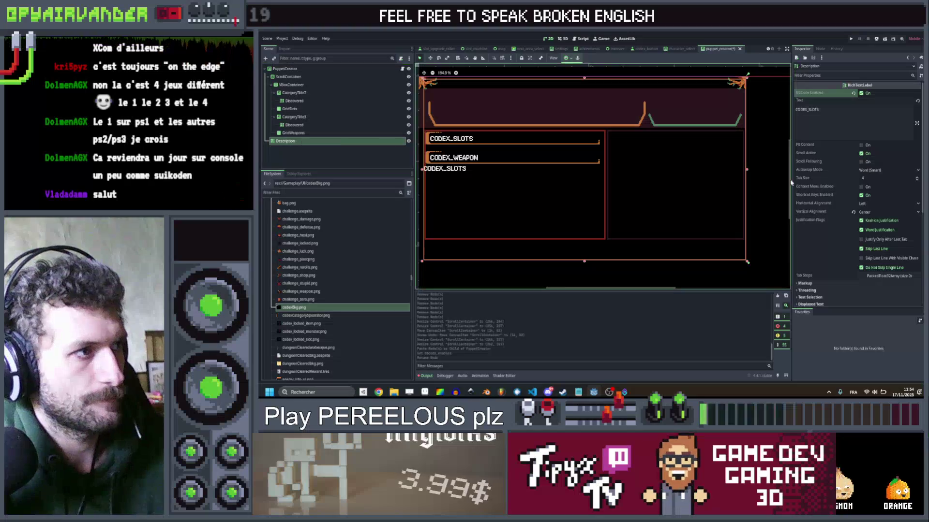
scroll(585, 136, down, 2)
scroll(461, 92, up, 2)
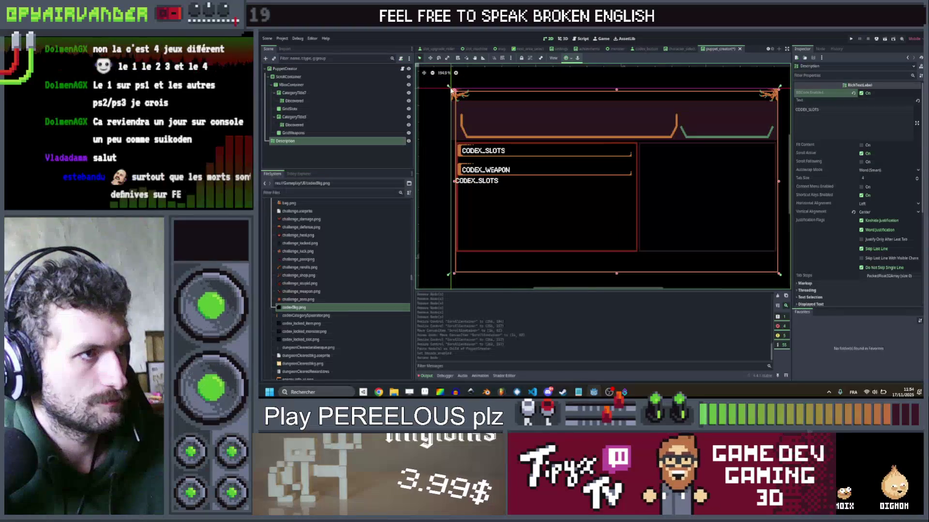
drag(455, 88, 539, 137)
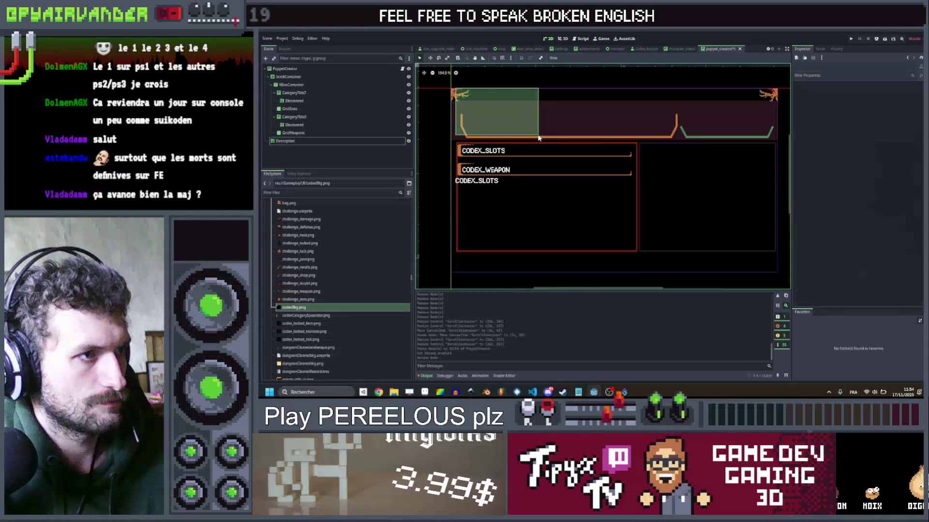
Step: Stretch the Description label's box to fill the right-hand codex panel
click(298, 140)
drag(455, 91, 649, 145)
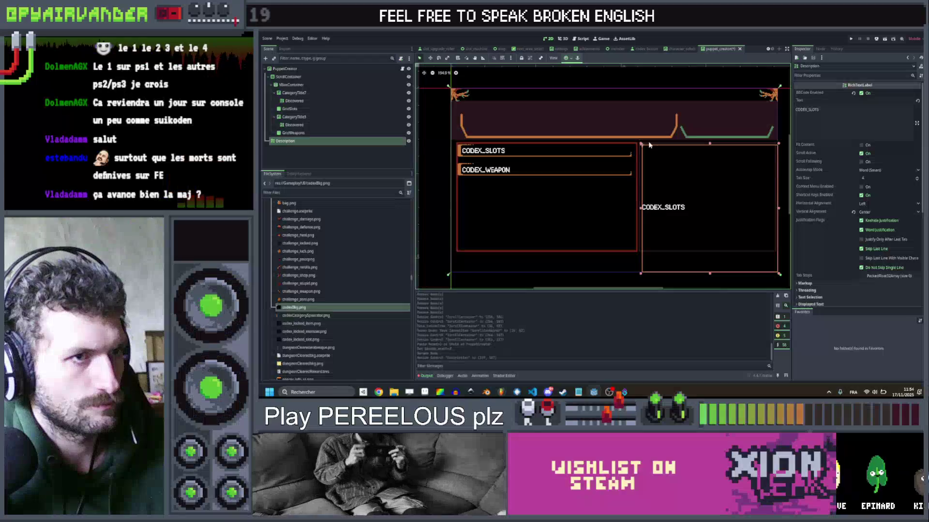
drag(728, 254, 724, 232)
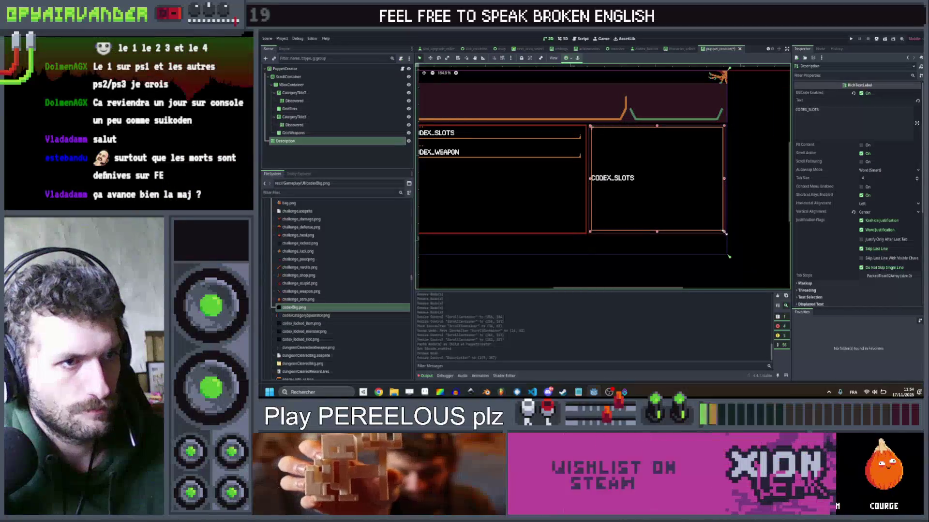
scroll(609, 222, up, 5)
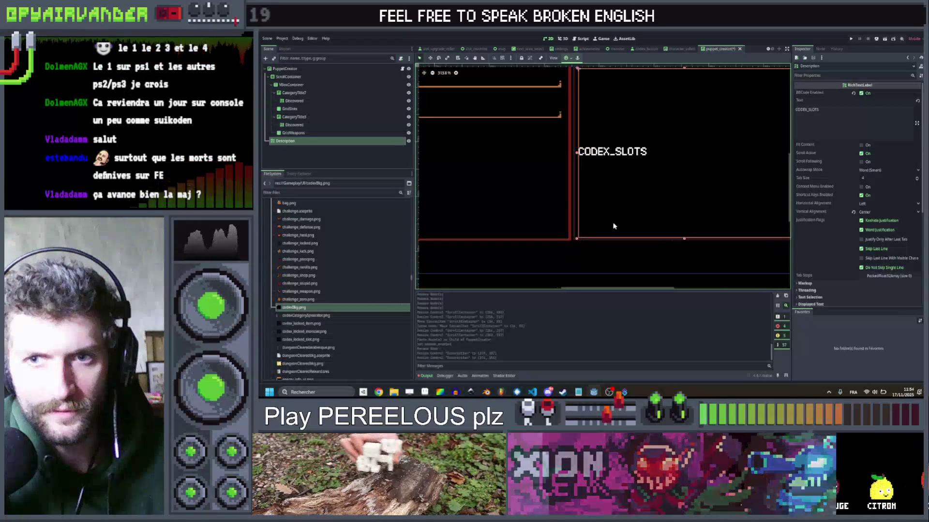
scroll(532, 203, down, 2)
scroll(524, 192, up, 4)
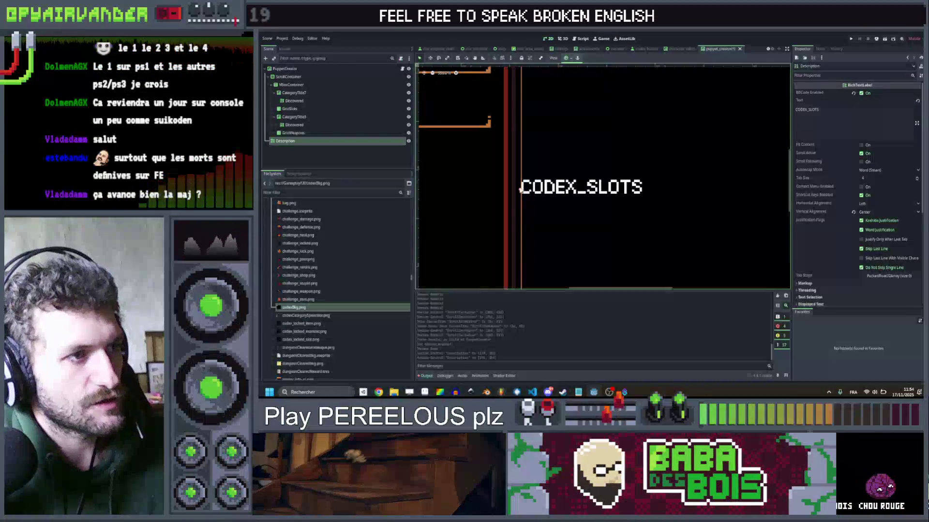
scroll(538, 192, down, 3)
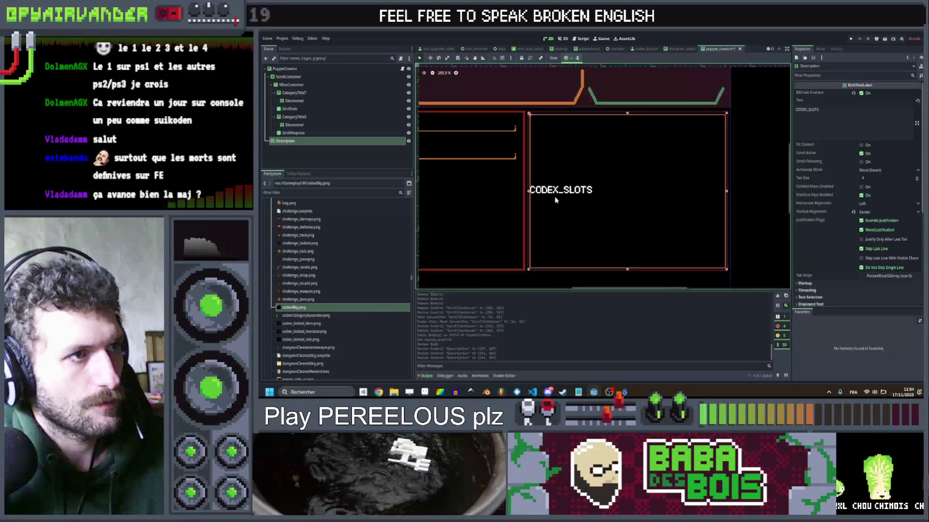
scroll(590, 180, up, 8)
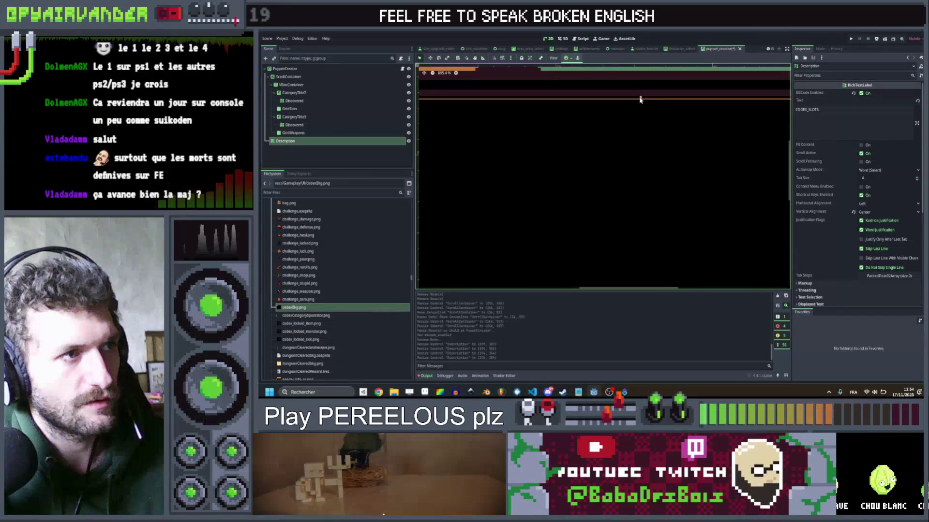
scroll(636, 111, down, 7)
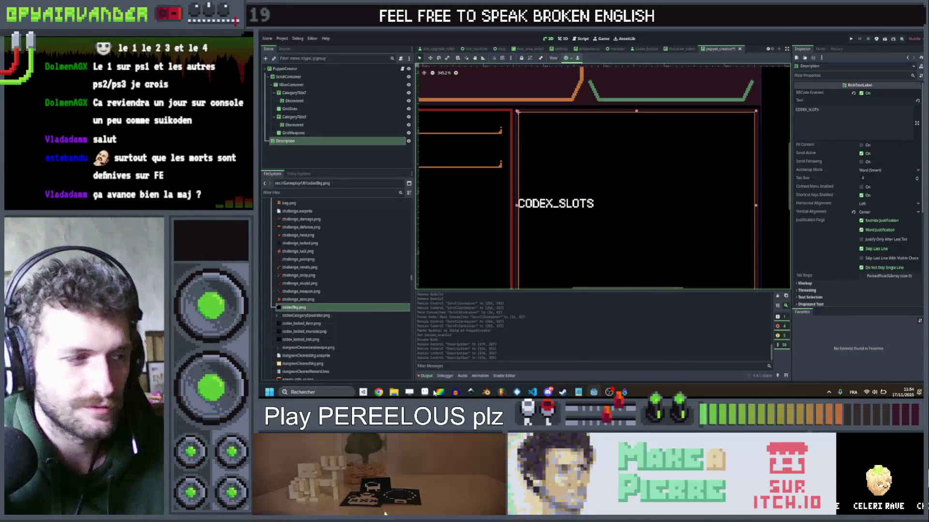
Step: Glance at the pumpkin sprite in Aseprite, return to Godot, and open Description's Text field
click(425, 393)
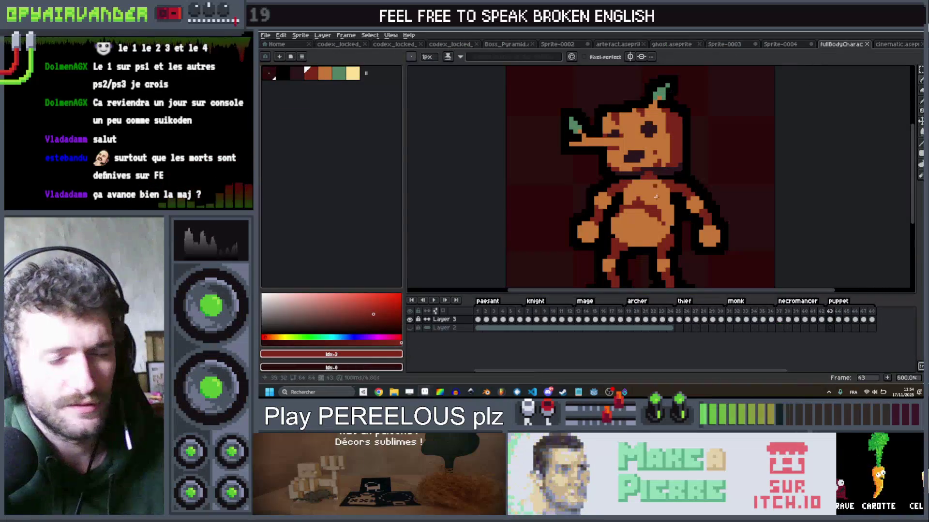
scroll(659, 130, down, 1)
scroll(677, 164, up, 1)
scroll(689, 188, down, 1)
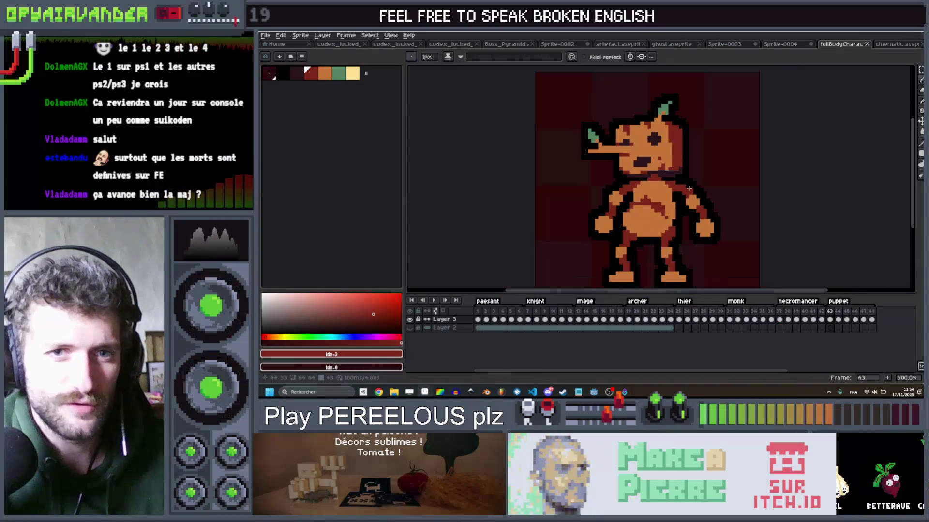
key(alt+Tab)
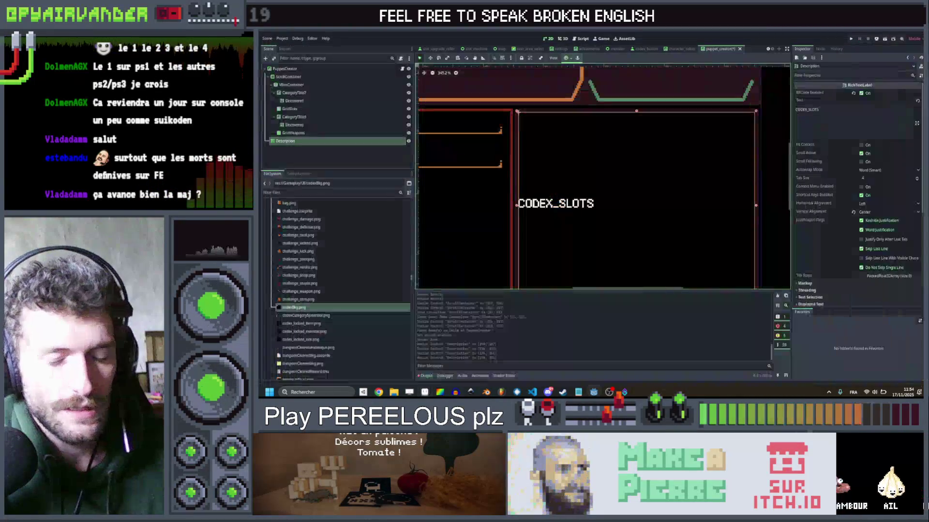
scroll(708, 254, down, 2)
scroll(683, 202, down, 2)
scroll(684, 202, left, 2)
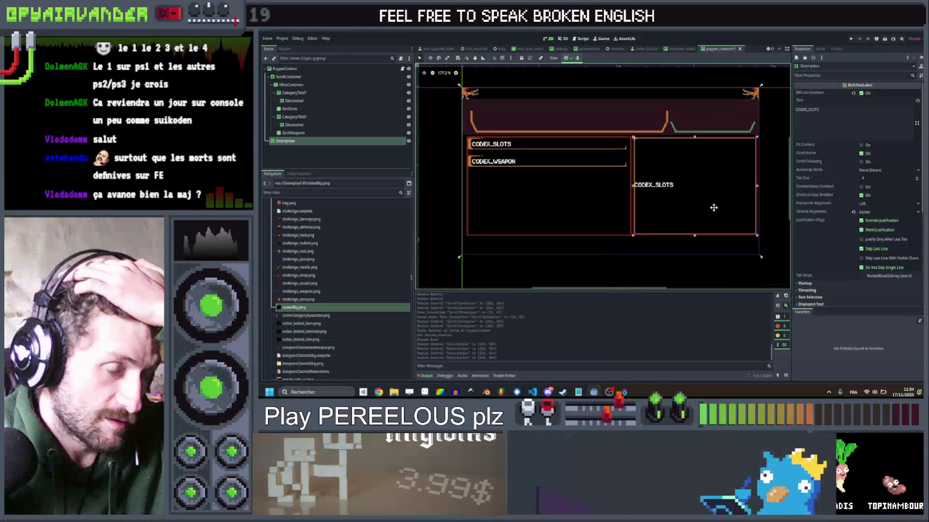
drag(731, 188, 699, 196)
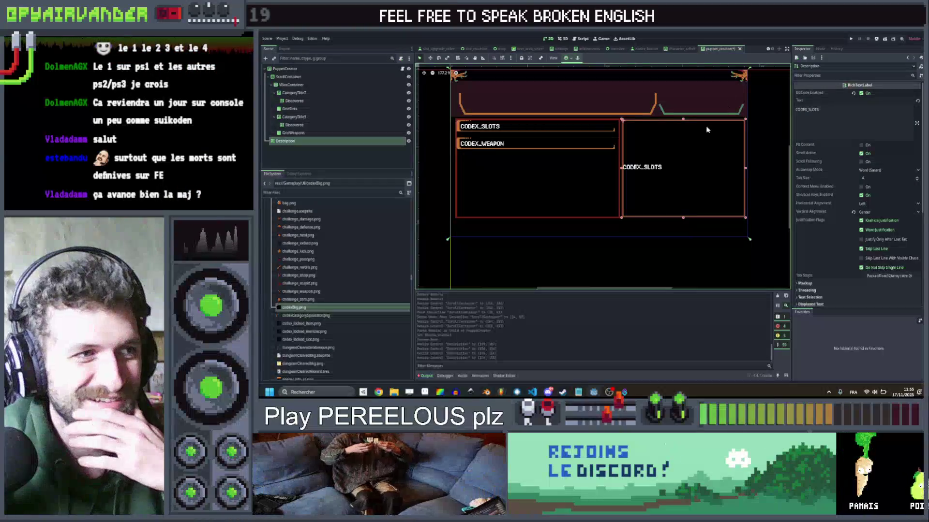
scroll(703, 140, up, 4)
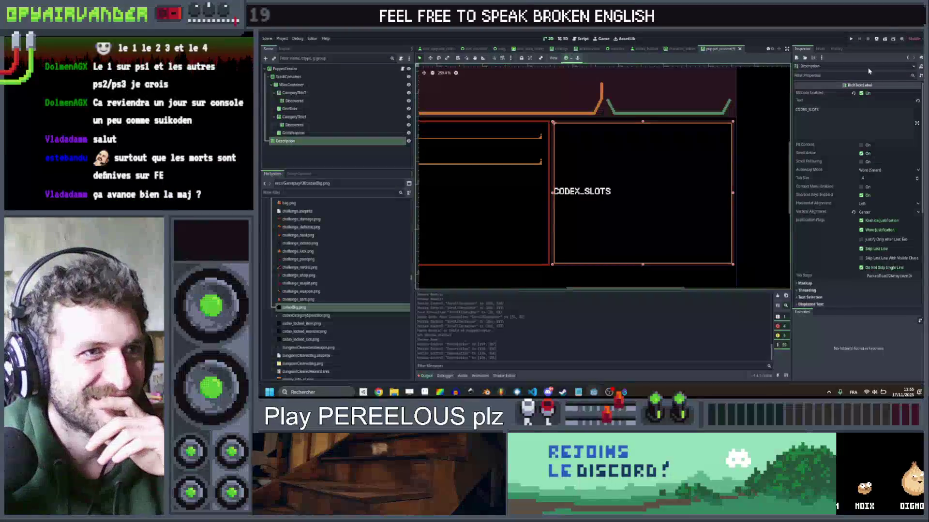
scroll(834, 224, down, 5)
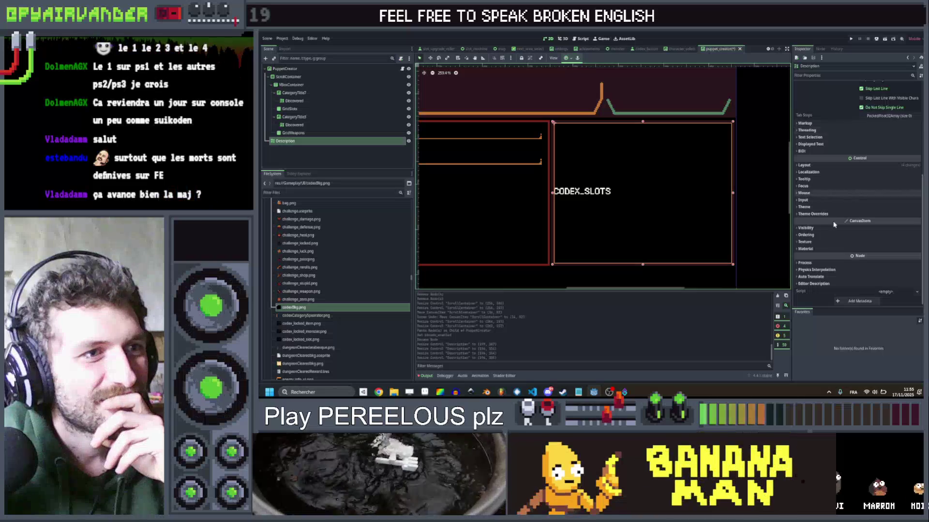
scroll(836, 193, up, 5)
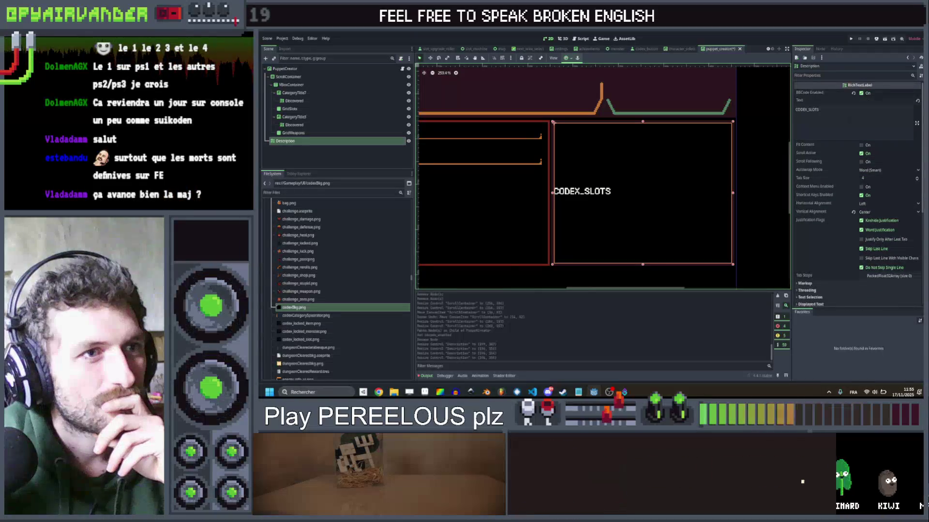
click(838, 129)
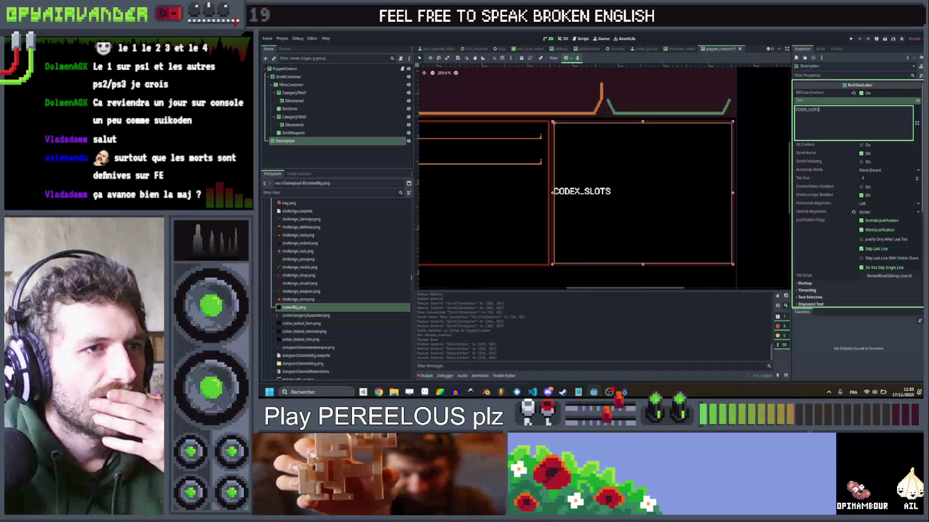
Step: Replace the Description label's CODEX_SLOTS text with 'Blablablabla'
key(ctrl+a)
key(BackSpace)
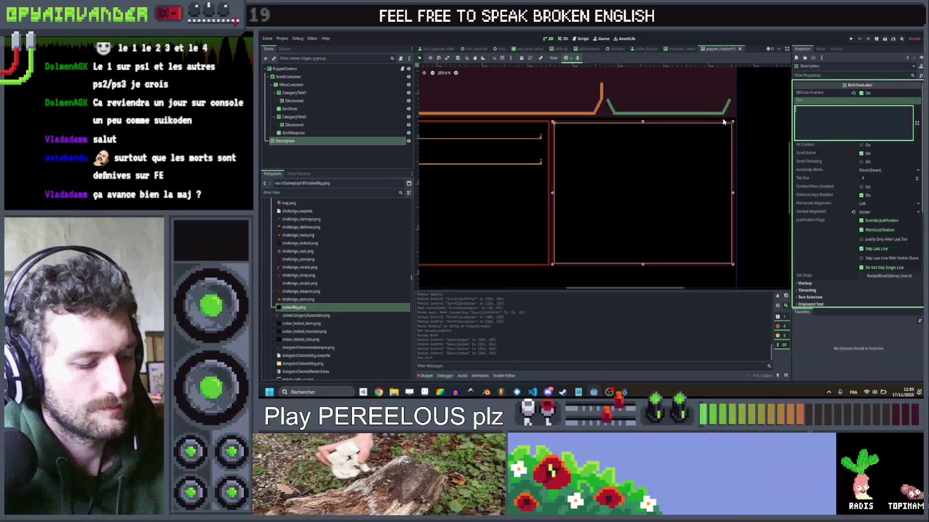
text(lablablabla&)
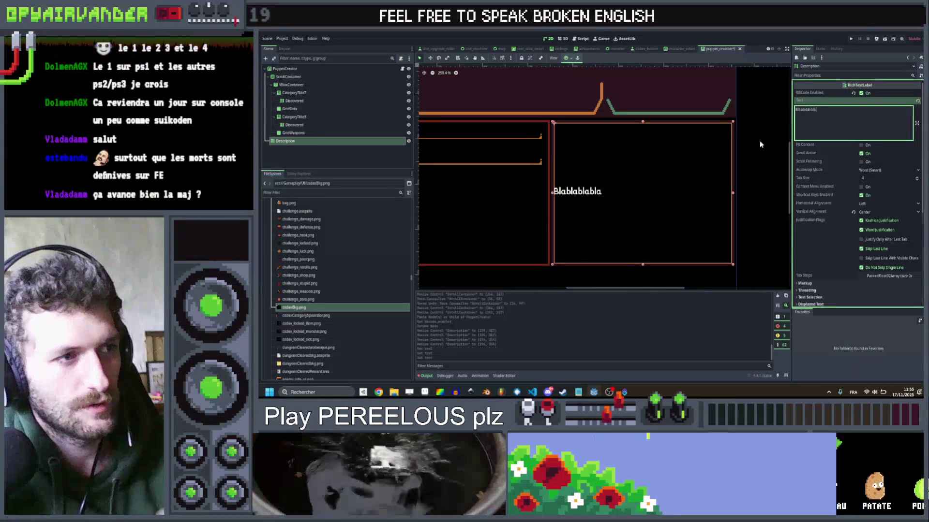
scroll(860, 193, down, 1)
Step: Set the label's Horizontal Alignment to Center and deselect it to preview the panel
click(868, 176)
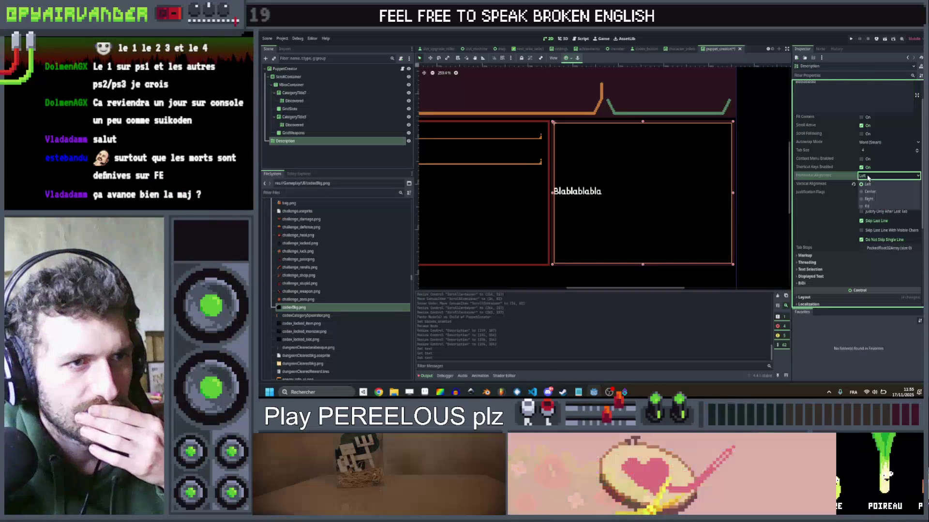
click(869, 192)
scroll(738, 207, down, 5)
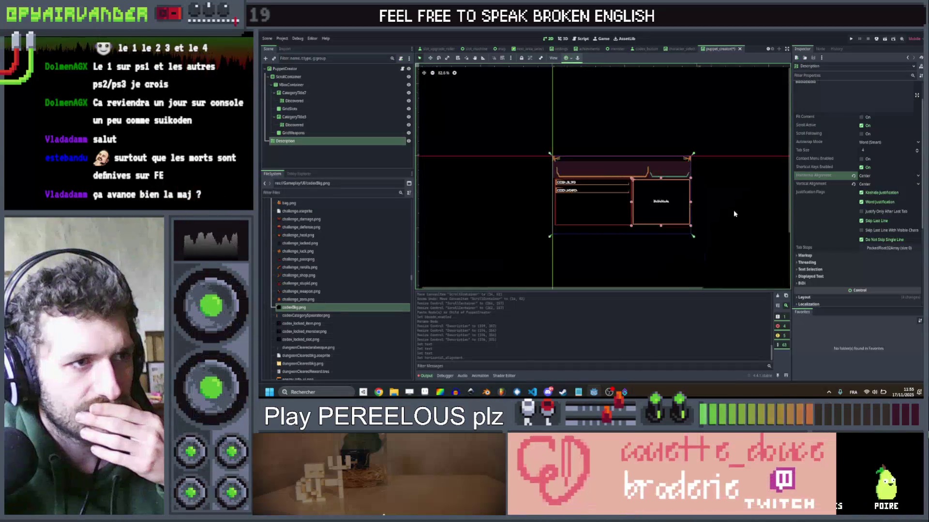
click(733, 213)
scroll(490, 181, up, 5)
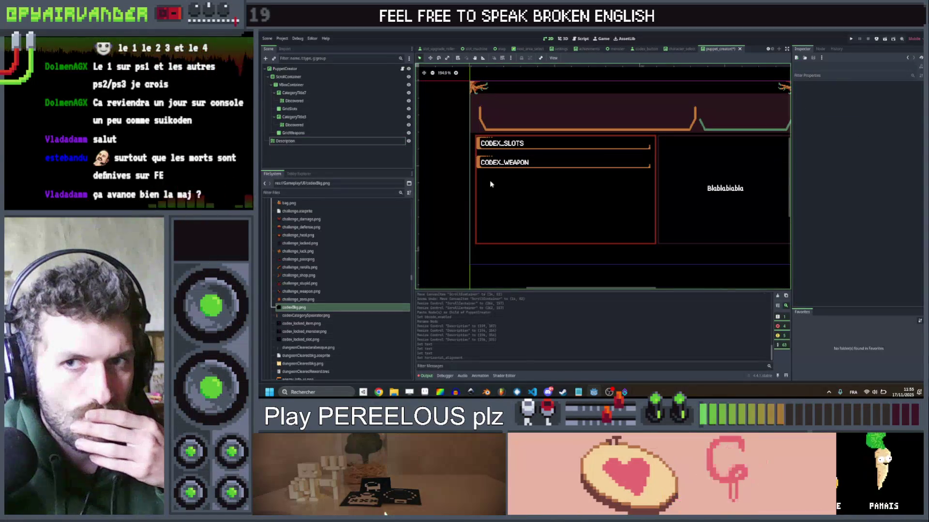
mouse_move(532, 155)
mouse_down()
mouse_move(456, 190)
mouse_move(513, 163)
mouse_up()
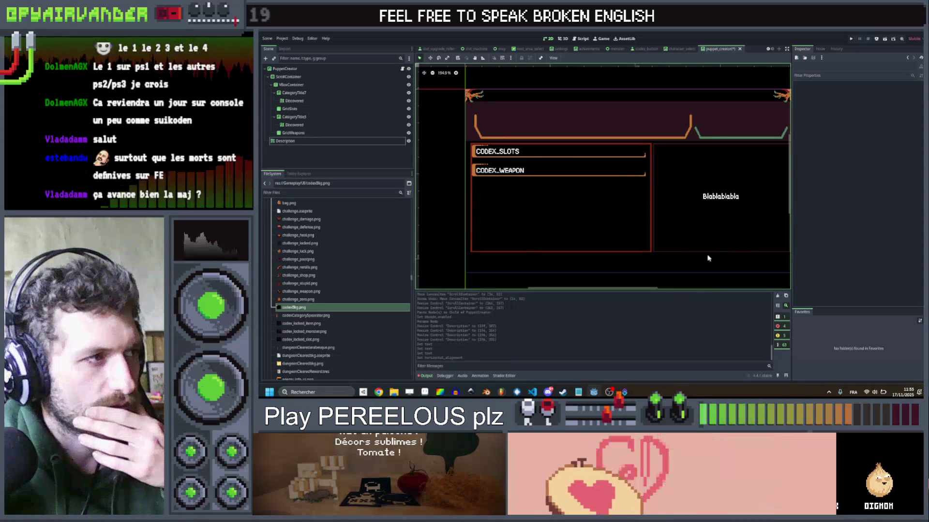
Step: Add a Button child under PuppetCreator by searching 'but' in Add Child Node
right_click(327, 70)
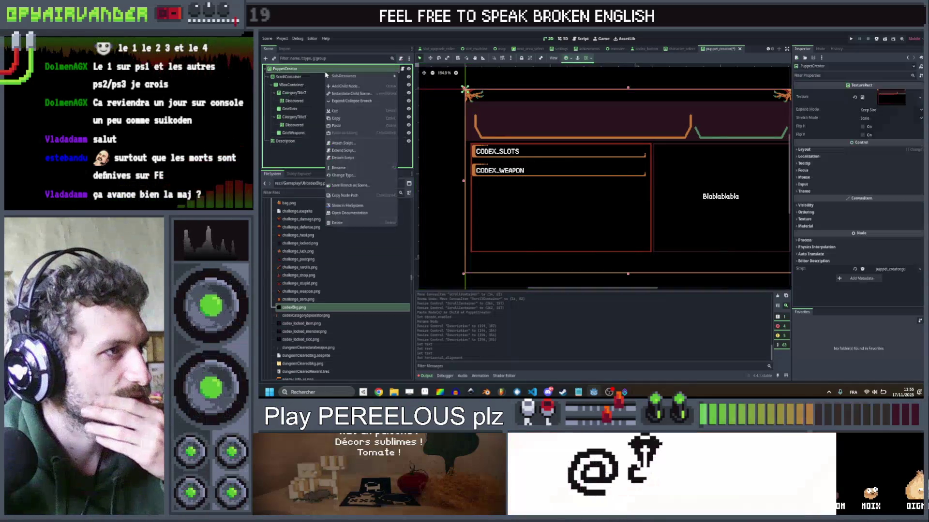
click(349, 88)
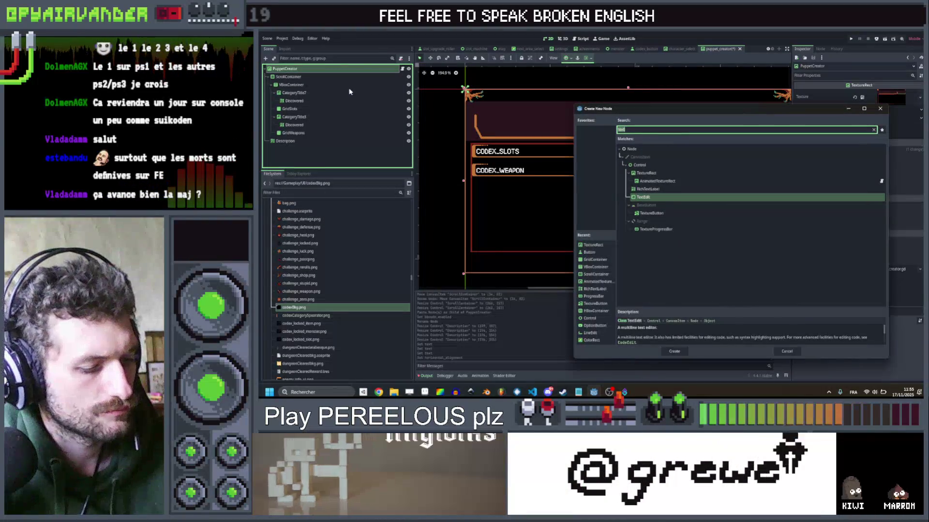
text(but)
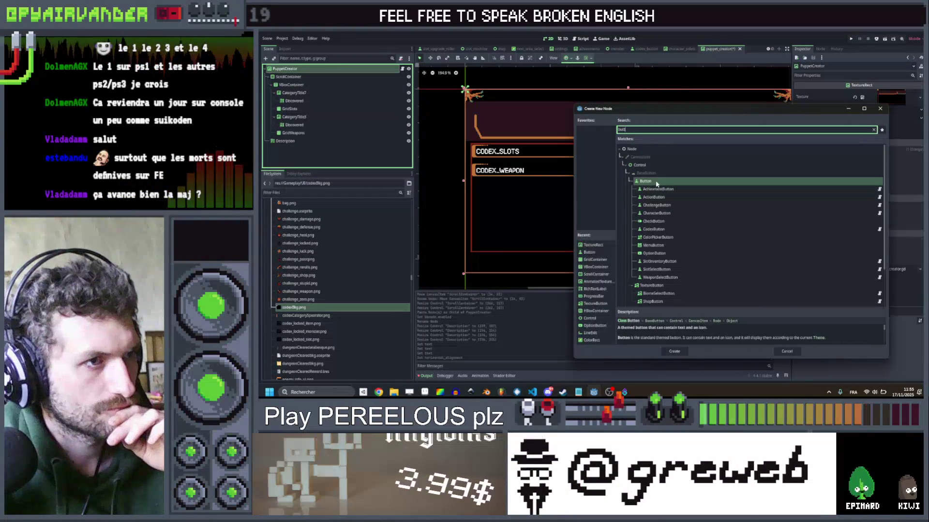
double_click(656, 182)
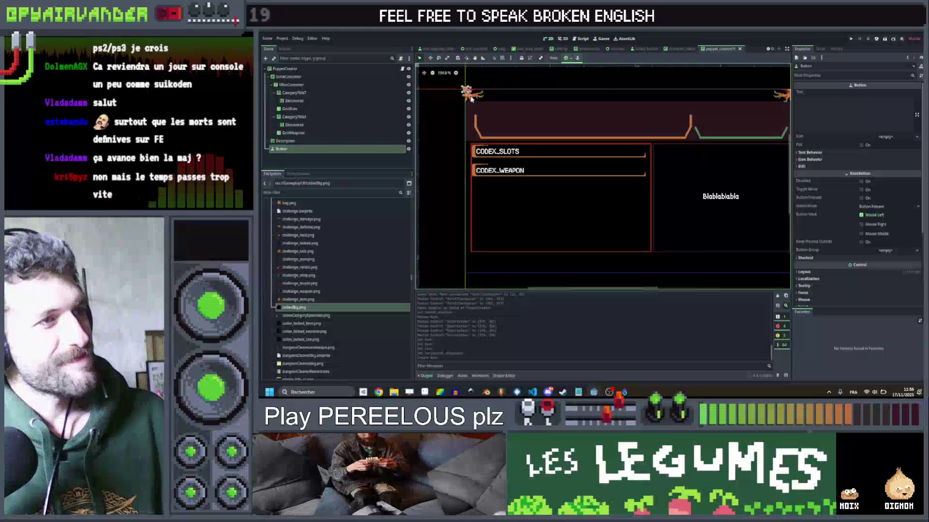
Step: Stretch the new Button into a wide bar below the red category panel and select its Text field
mouse_move(467, 93)
mouse_down()
mouse_move(540, 116)
mouse_move(491, 122)
mouse_move(500, 264)
mouse_move(544, 195)
mouse_up()
scroll(500, 264, up, 4)
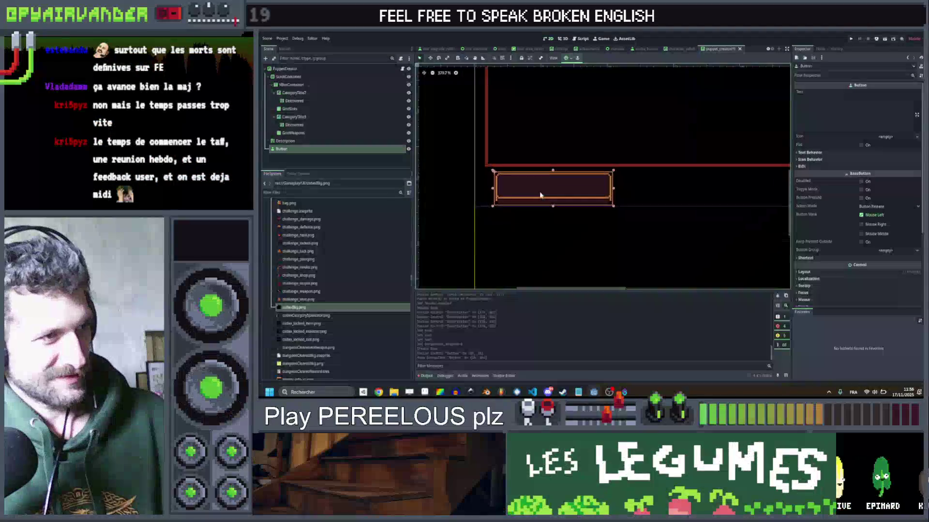
scroll(543, 195, up, 2)
scroll(522, 187, down, 1)
scroll(532, 183, down, 6)
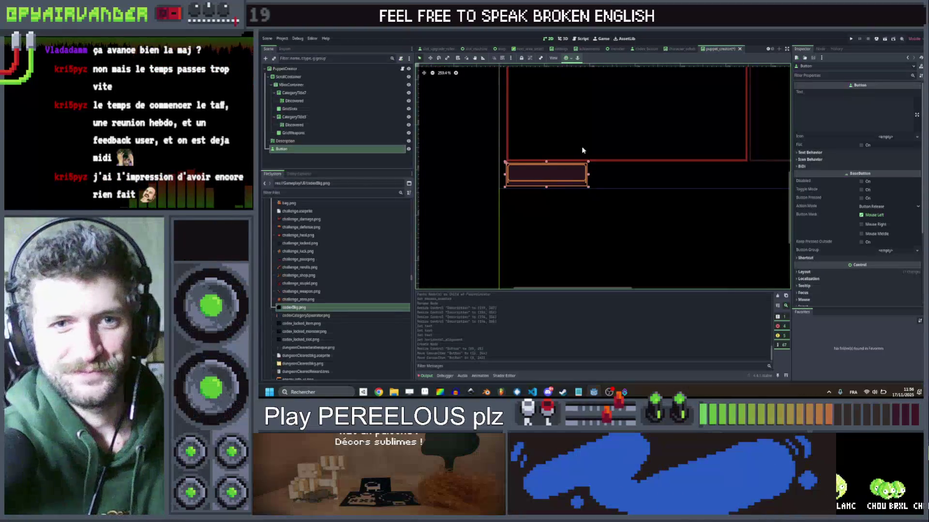
scroll(575, 163, up, 2)
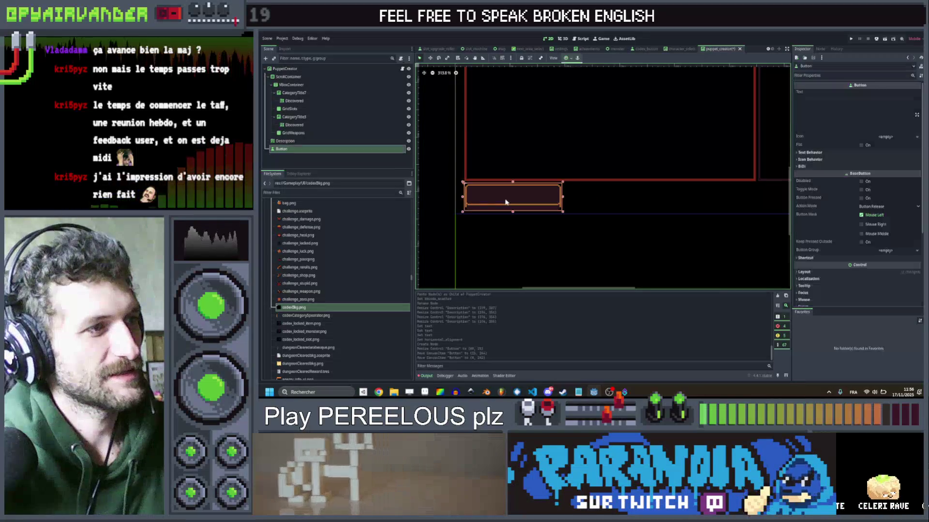
scroll(451, 195, up, 1)
scroll(402, 213, up, 2)
scroll(463, 207, up, 6)
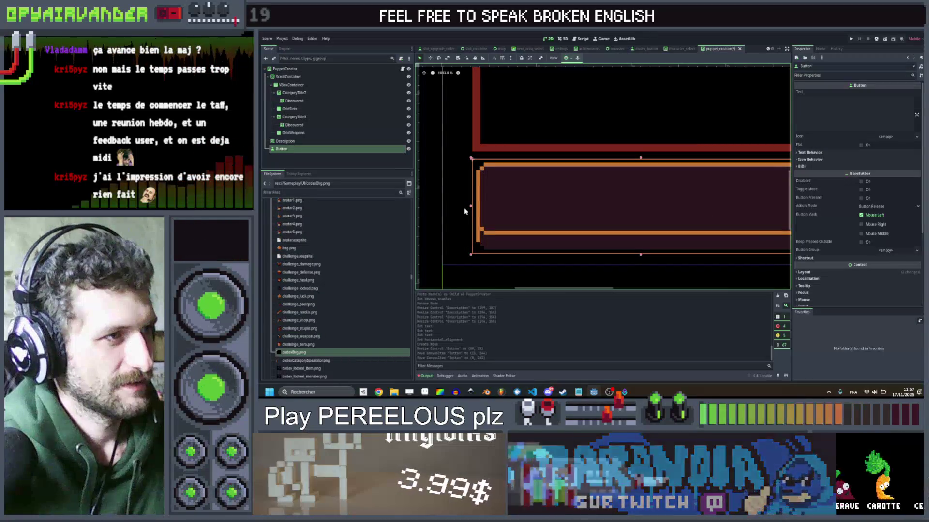
click(825, 109)
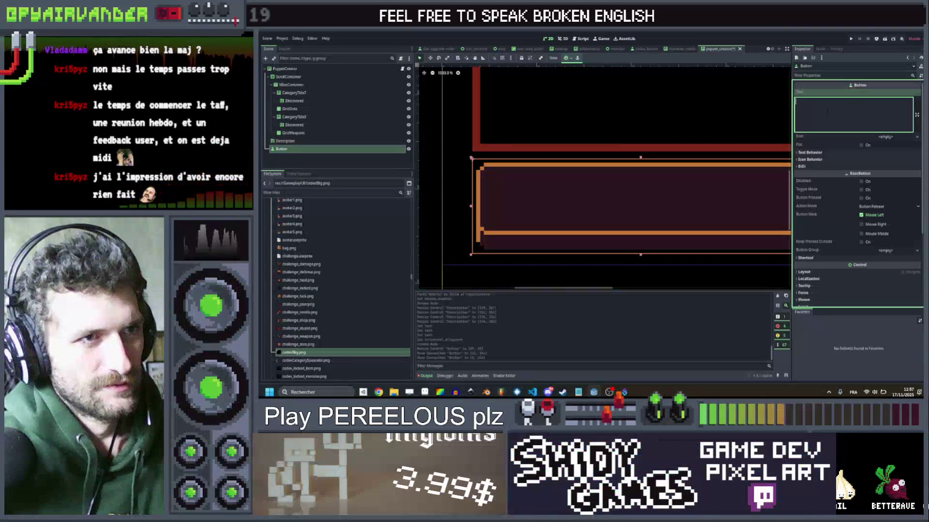
Step: Set the Button text to UI_CANCEL, checking the CANCEL key in localization.csv
text(UI_CANCEL)
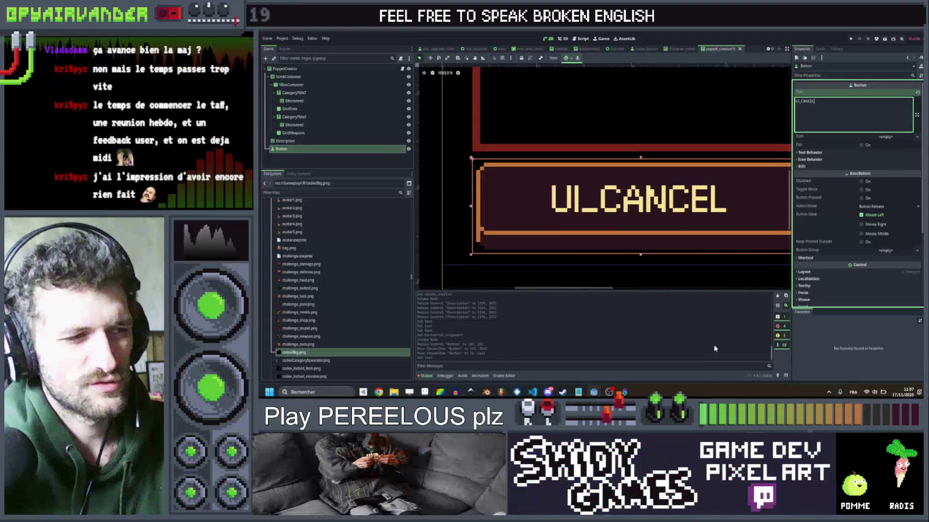
click(532, 392)
key(ctrl+f)
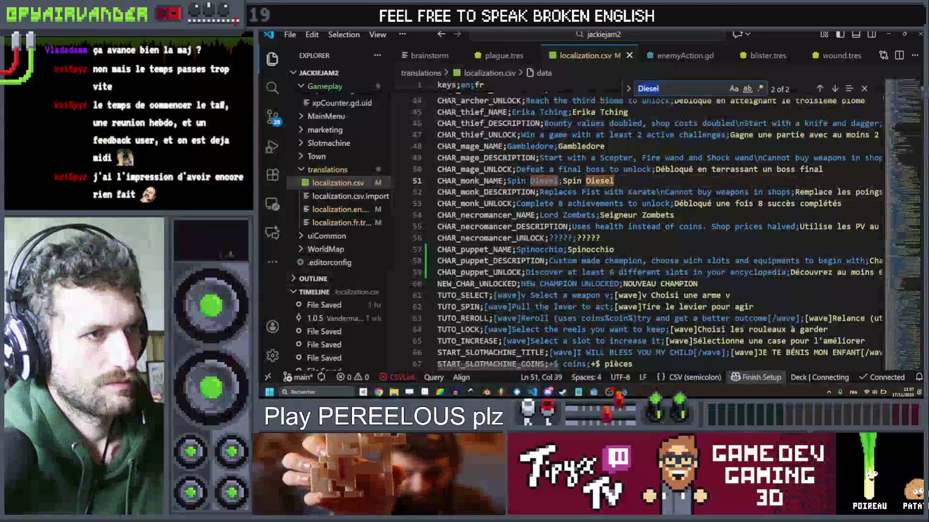
text(CANCEL)
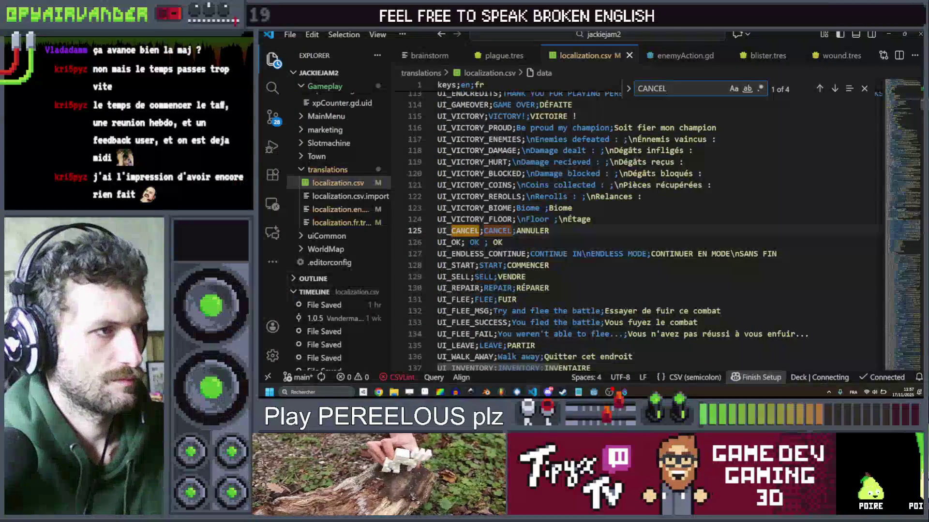
key(alt+Tab)
Step: Start renaming the Button node in the Scene dock, typing a name beginning with 'C'
scroll(683, 230, down, 4)
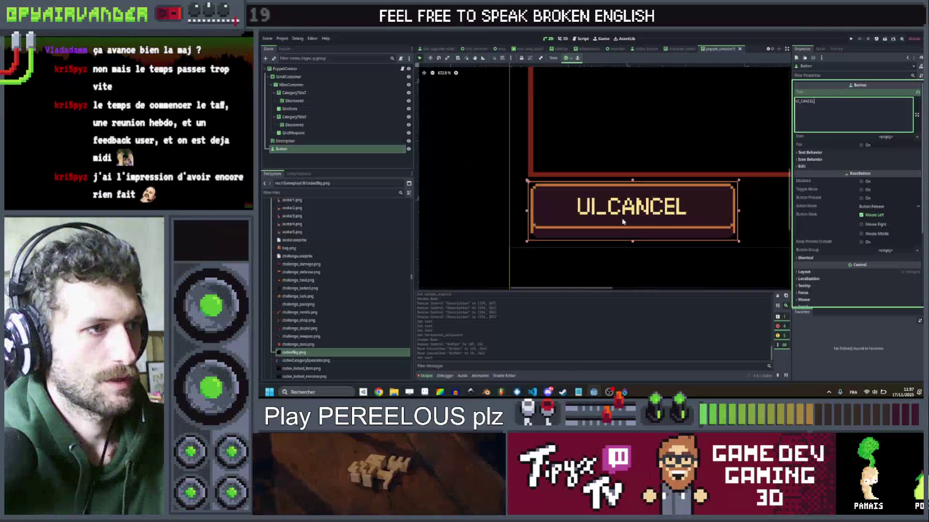
scroll(684, 230, down, 3)
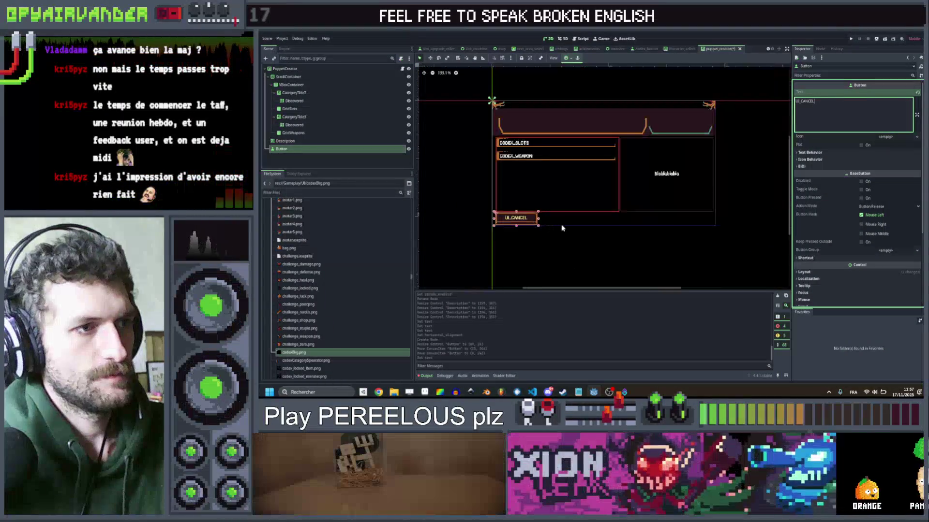
scroll(527, 228, up, 1)
double_click(285, 149)
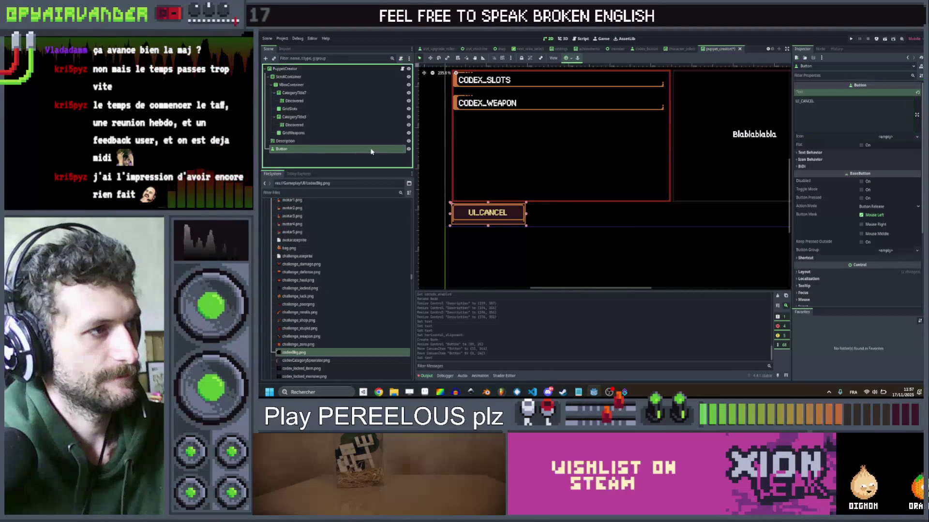
text(C)
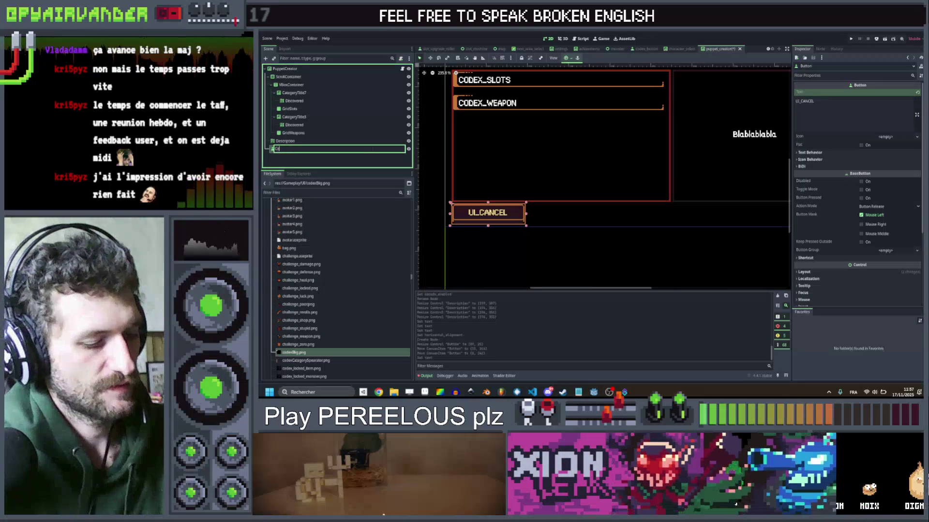